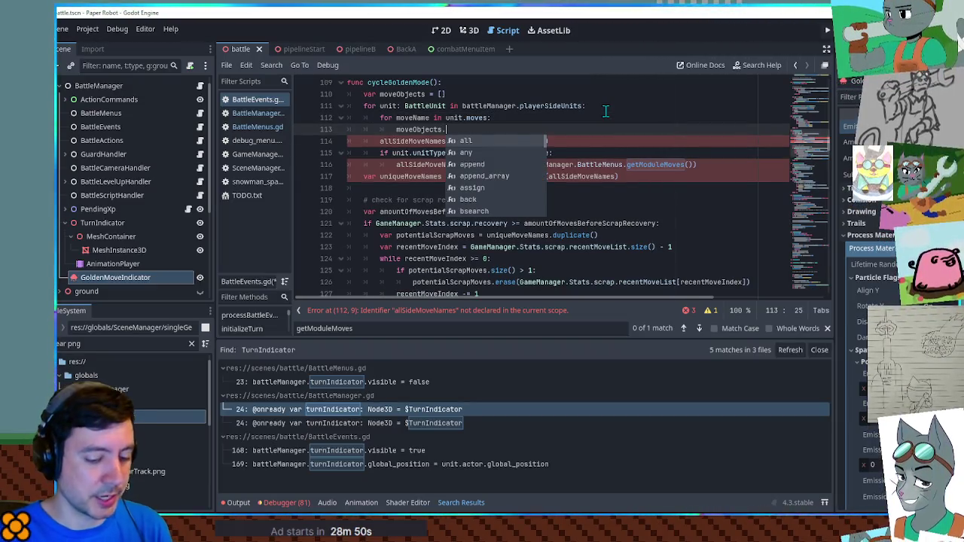
Step: Append each move to moveObjects as a {"name": moveName, "unitIndex": i} dictionary
{"action": "type", "text": "append"}
{"action": "key", "text": "Return"}
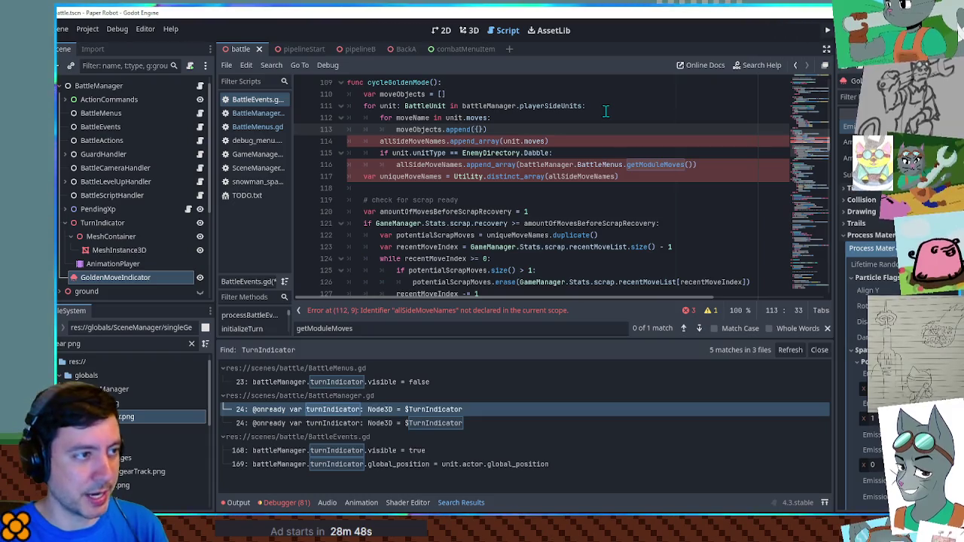
{"action": "type", "text": "name\": moveNa"}
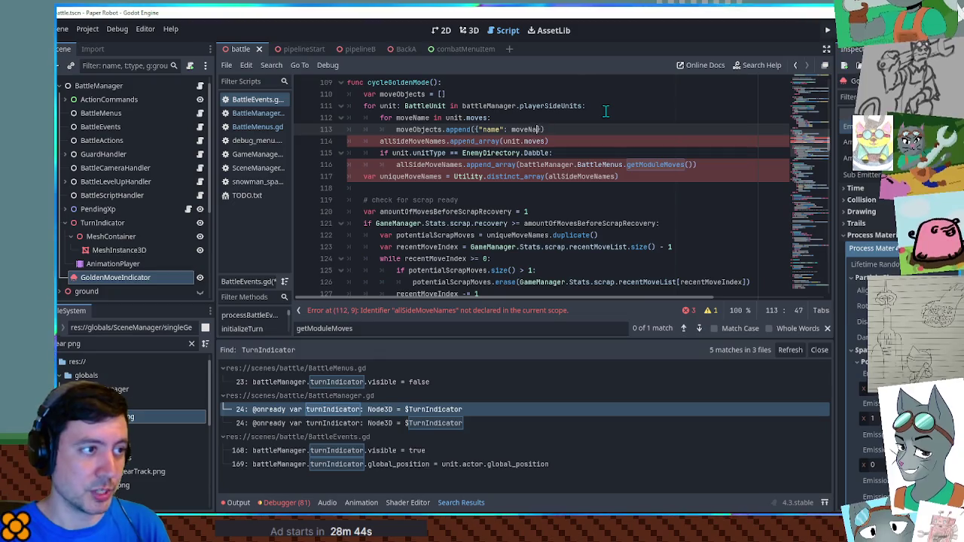
{"action": "type", "text": "me, "}
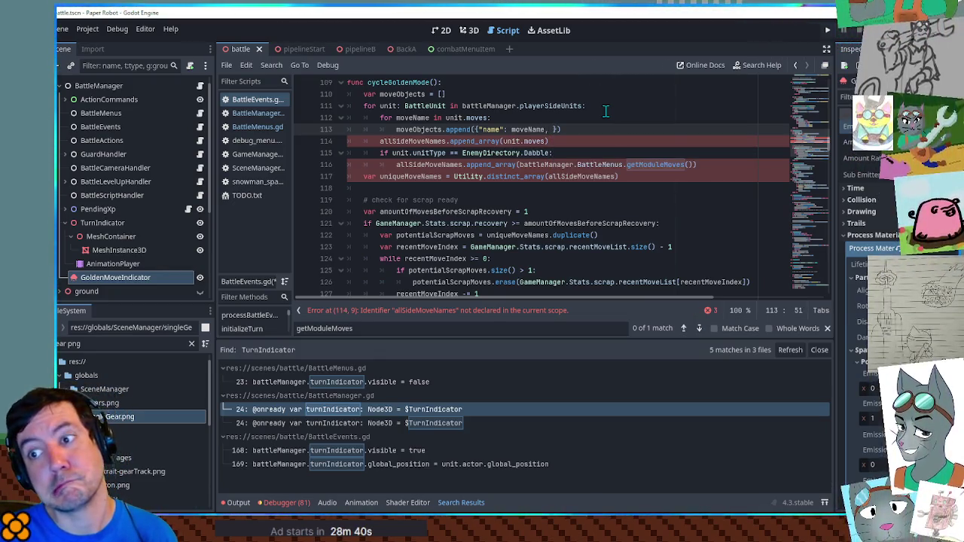
{"action": "type", "text": "\"inde\""}
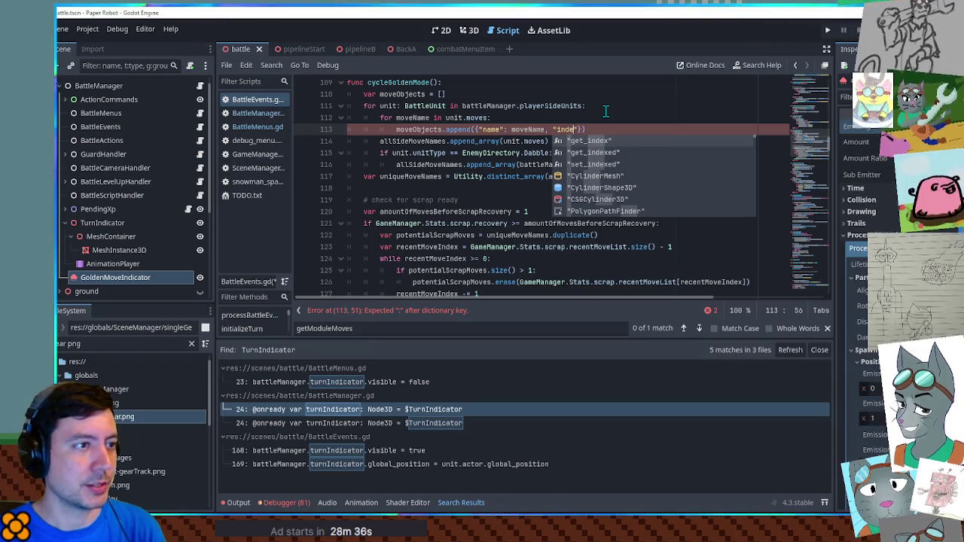
{"action": "key", "text": "Escape"}
{"action": "type", "text": "Index\": i"}
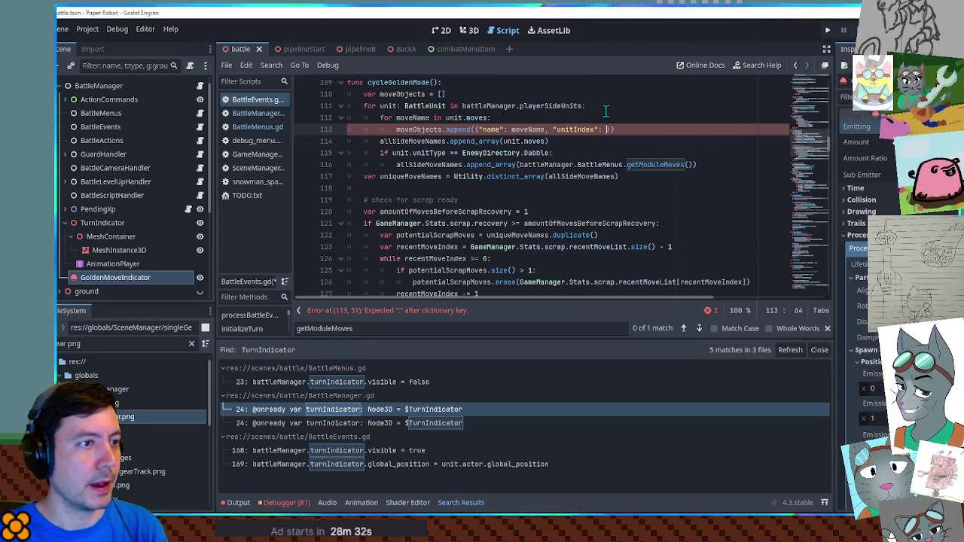
{"action": "type", "text": "}"}
Step: Add var i = -1 and an i += 1 counter in the unit loop; delete the old allSideMoveNames append
{"action": "left_click", "coordinate": [562, 96]}
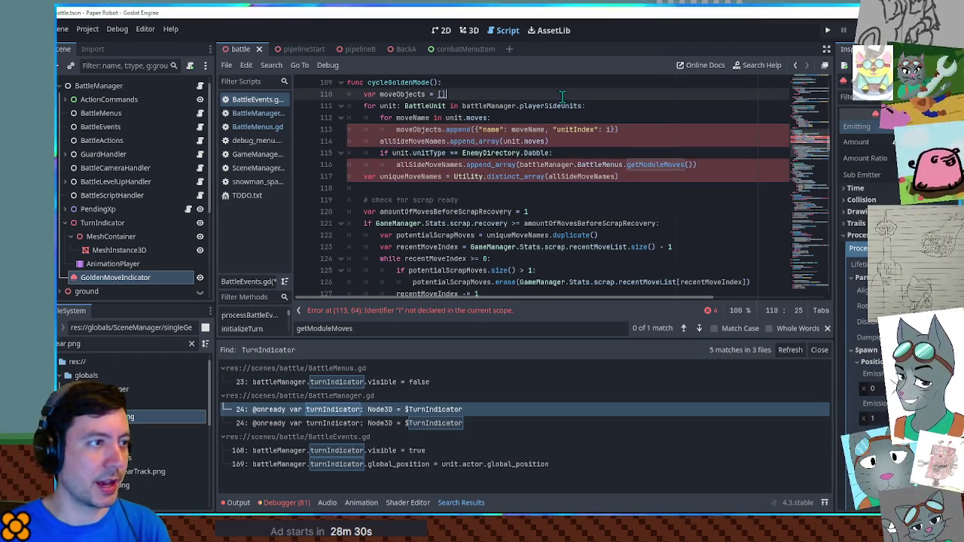
{"action": "key", "text": "Return"}
{"action": "type", "text": "var i = -1"}
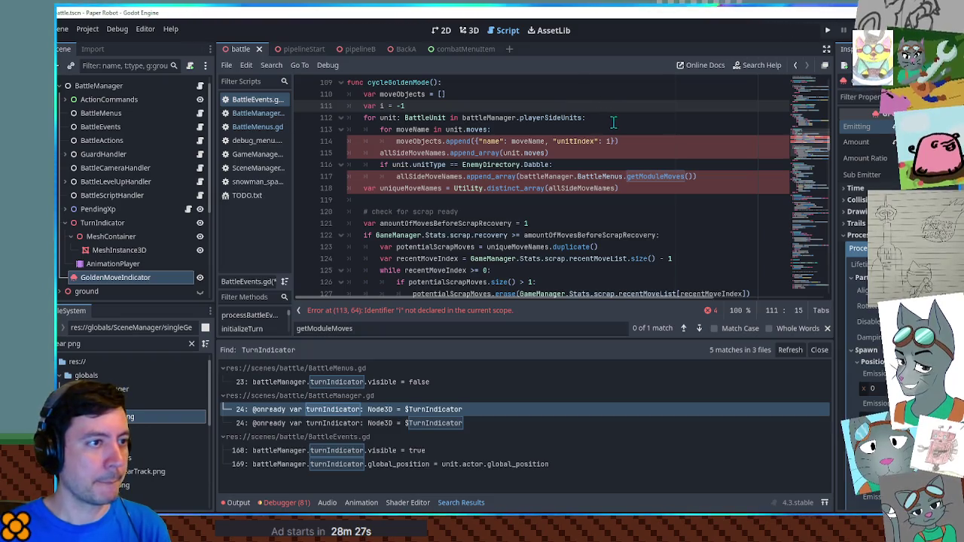
{"action": "left_click", "coordinate": [614, 119]}
{"action": "key", "text": "Return"}
{"action": "type", "text": "i += 1"}
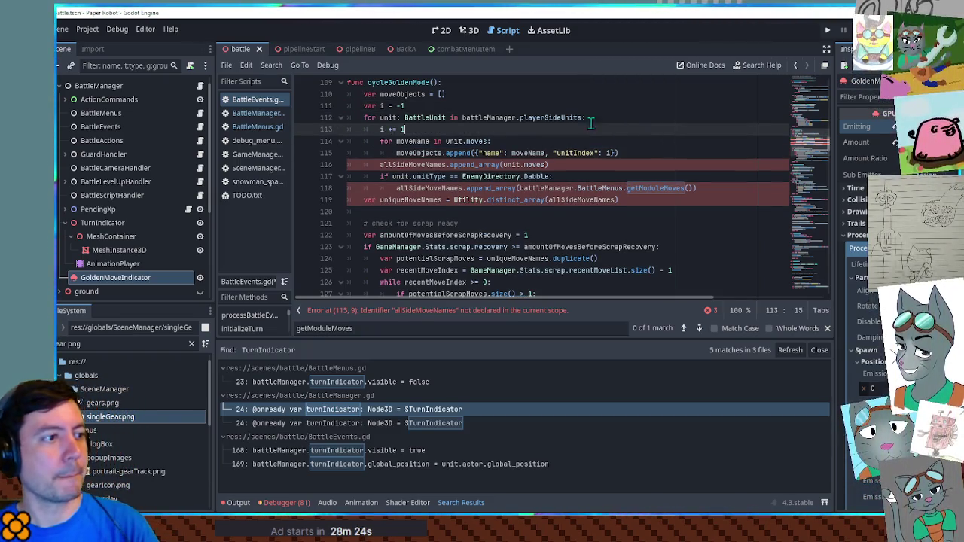
{"action": "left_click", "coordinate": [417, 164]}
{"action": "key", "text": "ctrl+shift+k"}
Step: Copy the inner move loop under the Dabble check and indent it one level deeper
{"action": "double_click", "coordinate": [418, 153]}
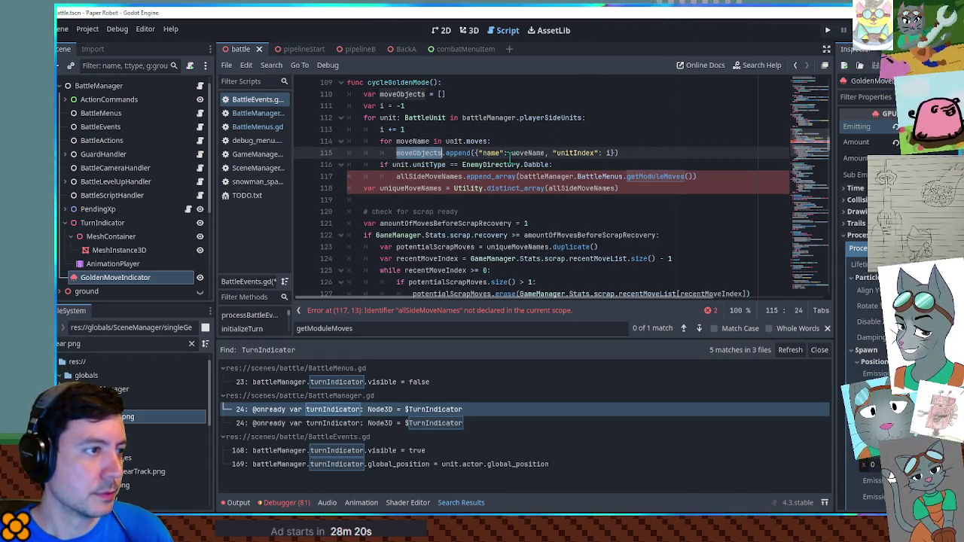
{"action": "left_click", "coordinate": [642, 153]}
{"action": "left_click_drag", "start_coordinate": [642, 150], "coordinate": [638, 132]}
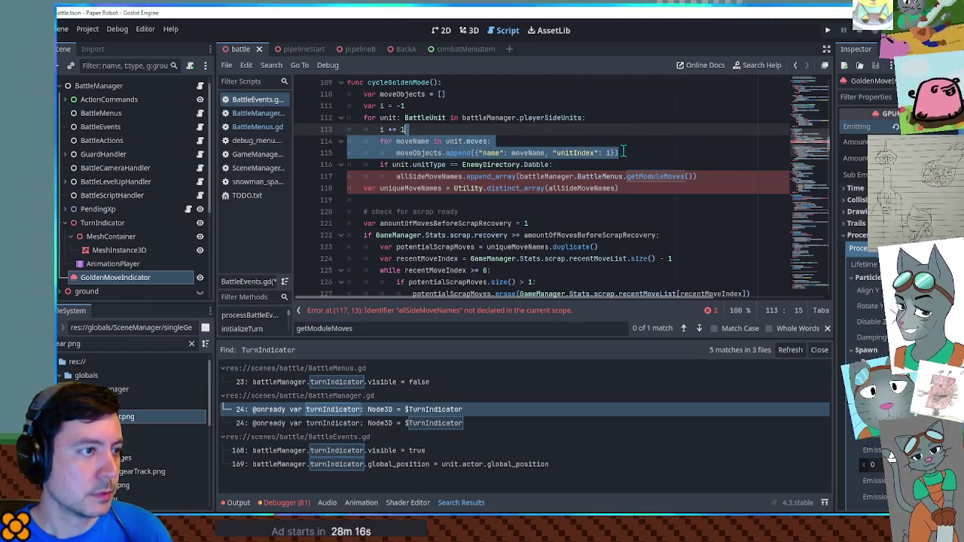
{"action": "key", "text": "ctrl+c"}
{"action": "left_click", "coordinate": [603, 165]}
{"action": "key", "text": "ctrl+v"}
{"action": "left_click_drag", "start_coordinate": [396, 176], "coordinate": [424, 189]}
{"action": "key", "text": "Tab"}
Step: Make the Dabble loop iterate getModuleMoves() and delete the old Dabble allSideMoveNames line
{"action": "left_click", "coordinate": [635, 200]}
{"action": "left_click_drag", "start_coordinate": [521, 200], "coordinate": [693, 200]}
{"action": "key", "text": "ctrl+c"}
{"action": "left_click_drag", "start_coordinate": [461, 176], "coordinate": [506, 176]}
{"action": "key", "text": "ctrl+v"}
{"action": "left_click", "coordinate": [407, 200]}
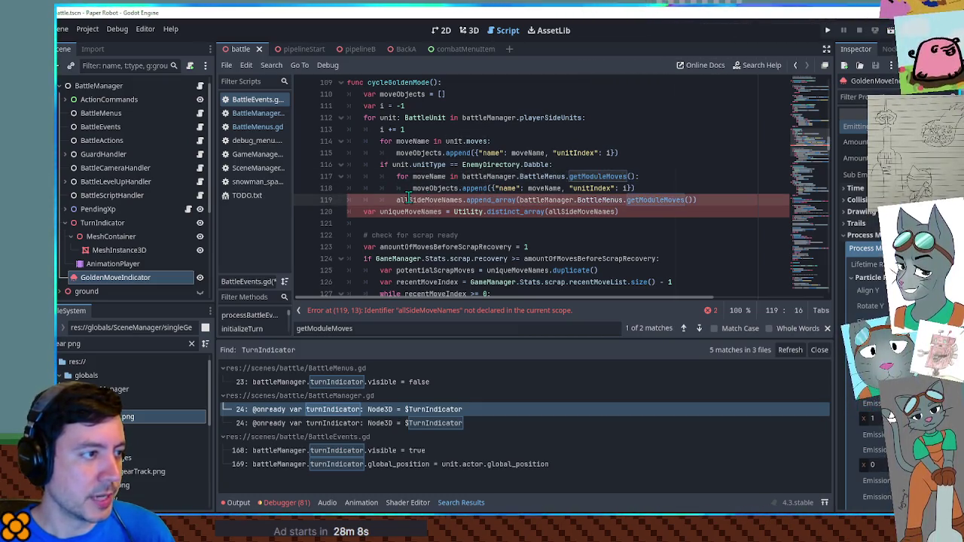
{"action": "key", "text": "ctrl+shift+k"}
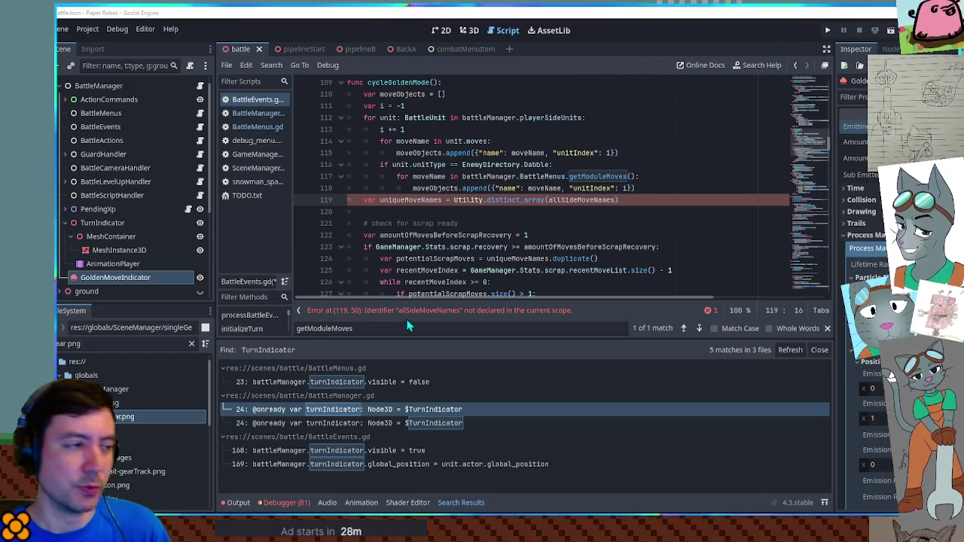
Step: Wrap the getModuleMoves() call on line 117 in Utility.distinct_array()
{"action": "left_click", "coordinate": [635, 200]}
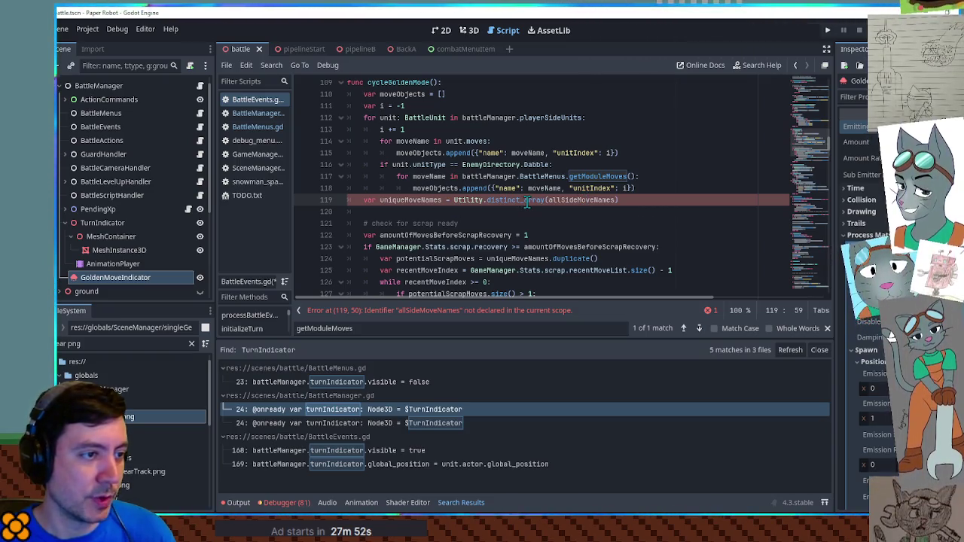
{"action": "left_click_drag", "start_coordinate": [454, 201], "coordinate": [622, 200]}
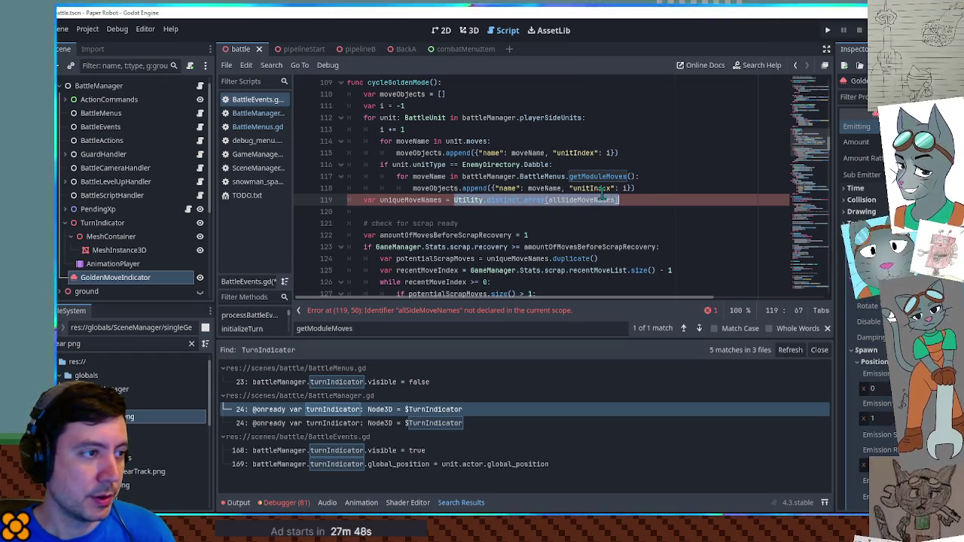
{"action": "left_click_drag", "start_coordinate": [454, 201], "coordinate": [544, 201]}
{"action": "left_click", "coordinate": [463, 178]}
{"action": "key", "text": "ctrl+v"}
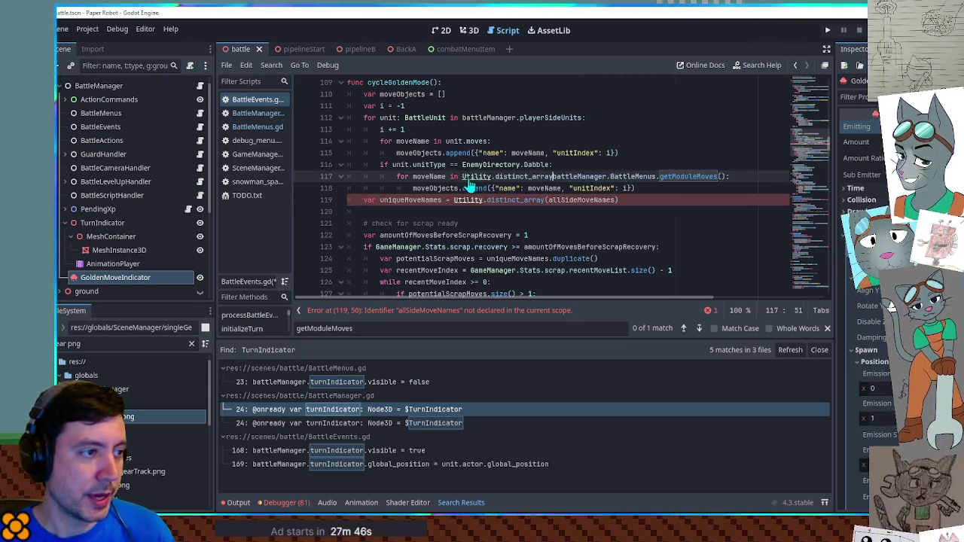
{"action": "type", "text": "("}
{"action": "key", "text": "End"}
{"action": "key", "text": "Left"}
{"action": "type", "text": ")"}
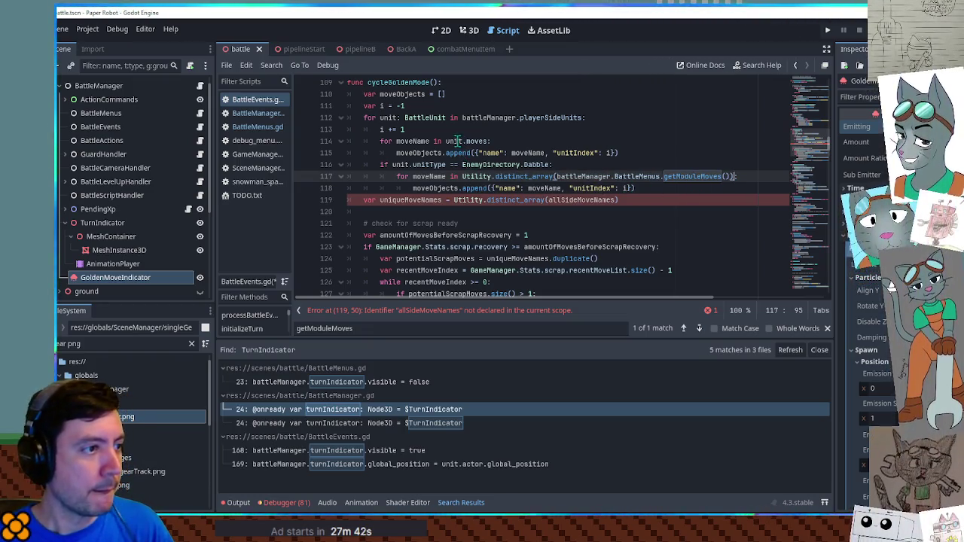
Step: Wrap unit.moves on line 114 in Utility.distinct_array() and delete the uniqueMoveNames line
{"action": "left_click", "coordinate": [445, 140]}
{"action": "key", "text": "ctrl+v"}
{"action": "type", "text": "("}
{"action": "key", "text": "End"}
{"action": "key", "text": "Left"}
{"action": "type", "text": ")"}
{"action": "left_click", "coordinate": [434, 200]}
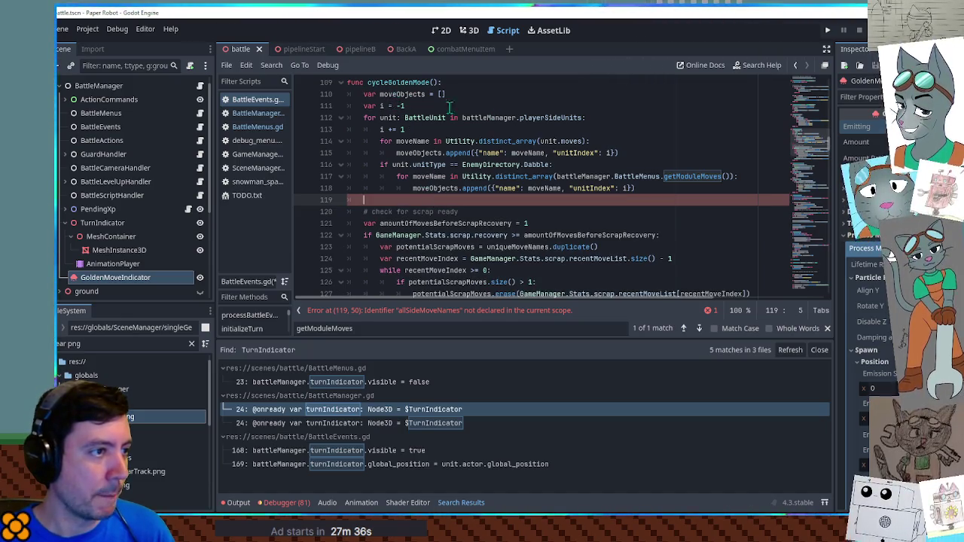
{"action": "key", "text": "ctrl+x"}
{"action": "left_click", "coordinate": [391, 94]}
{"action": "double_click", "coordinate": [391, 94]}
Step: Delete the duplicate potentialScrapMoves line and check moveObjects in the size check instead
{"action": "scroll", "coordinate": [428, 146], "scroll_direction": "down", "scroll_amount": 3}
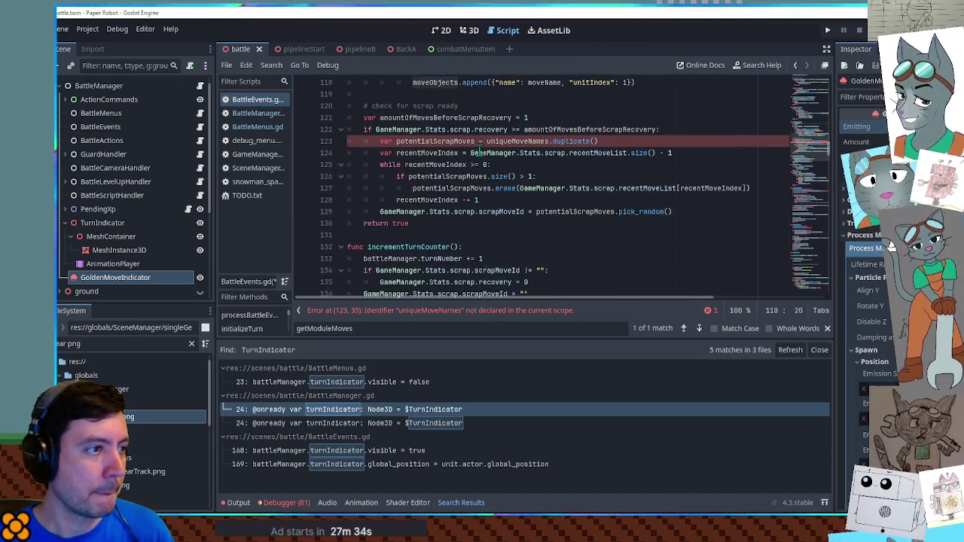
{"action": "left_click_drag", "start_coordinate": [731, 141], "coordinate": [662, 130]}
{"action": "key", "text": "BackSpace"}
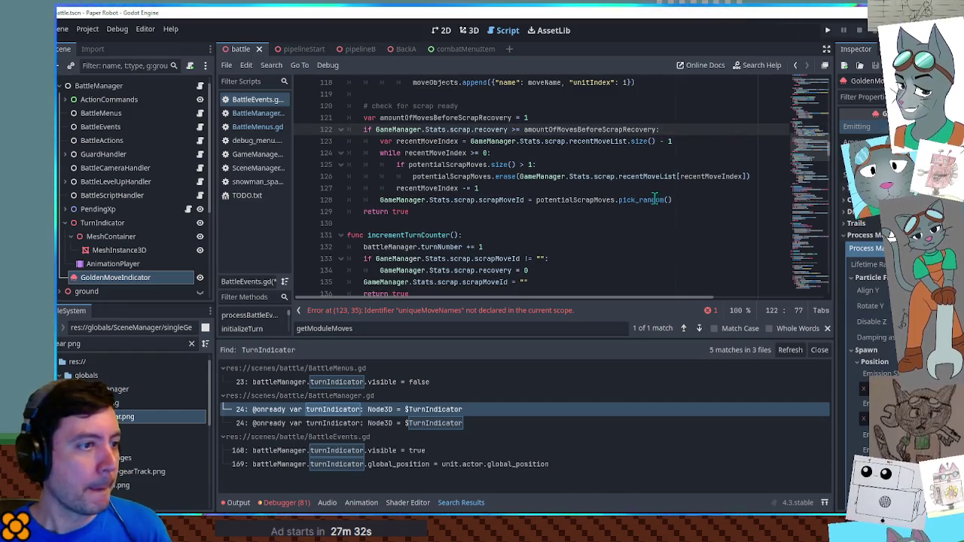
{"action": "scroll", "coordinate": [661, 203], "scroll_direction": "up", "scroll_amount": 1}
{"action": "double_click", "coordinate": [448, 200]}
{"action": "key", "text": "ctrl+v"}
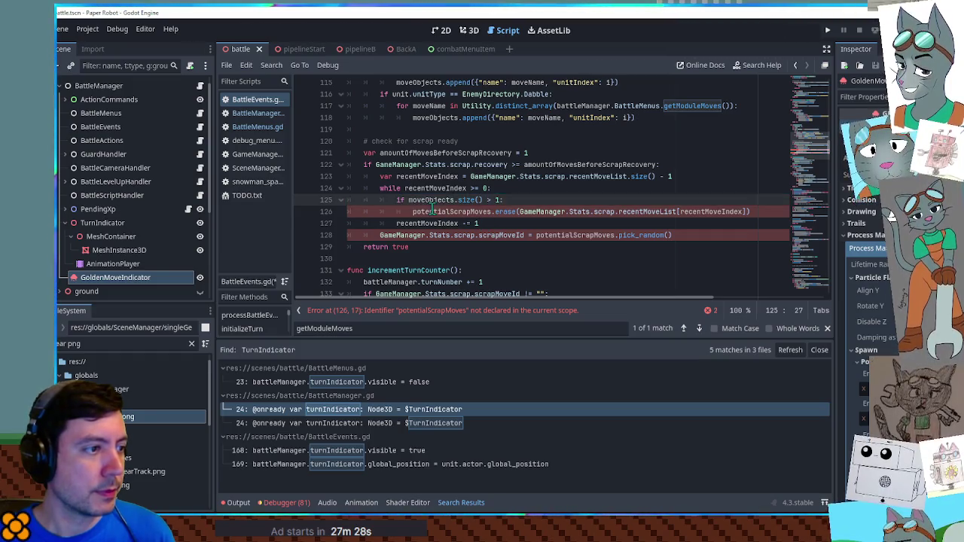
Step: Add a moveObjects.filter line keeping entries whose a.name equals the recent move
{"action": "double_click", "coordinate": [434, 211]}
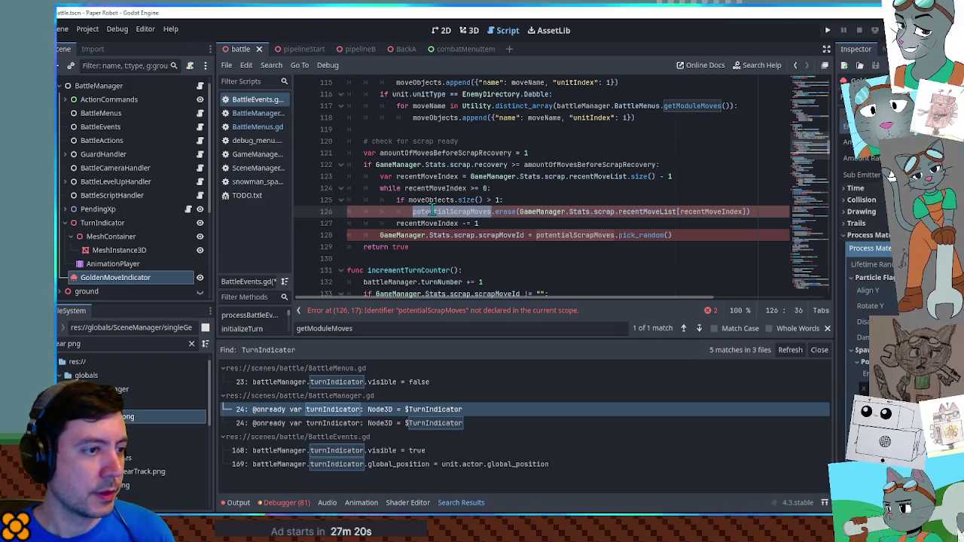
{"action": "key", "text": "ctrl+z"}
{"action": "key", "text": "ctrl+z"}
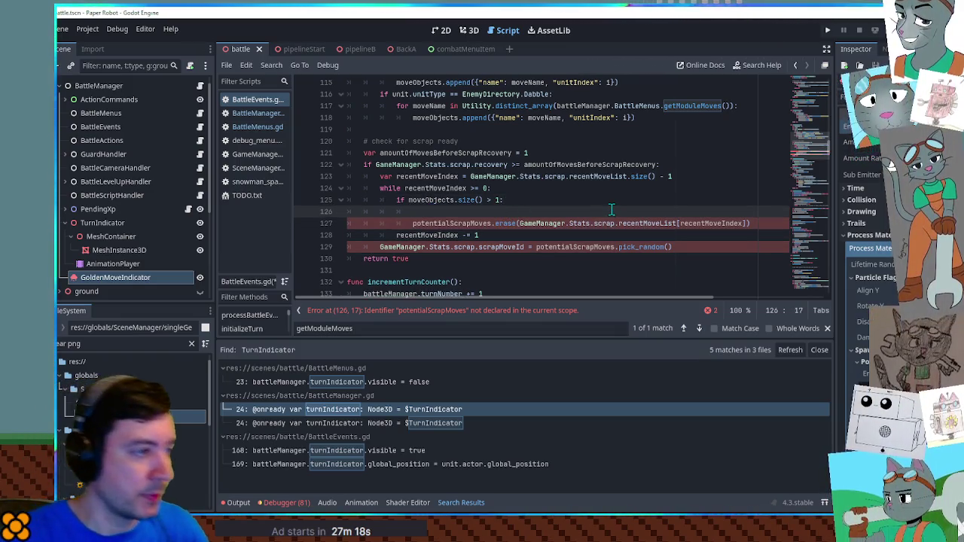
{"action": "type", "text": "moveObjects.filter(func("}
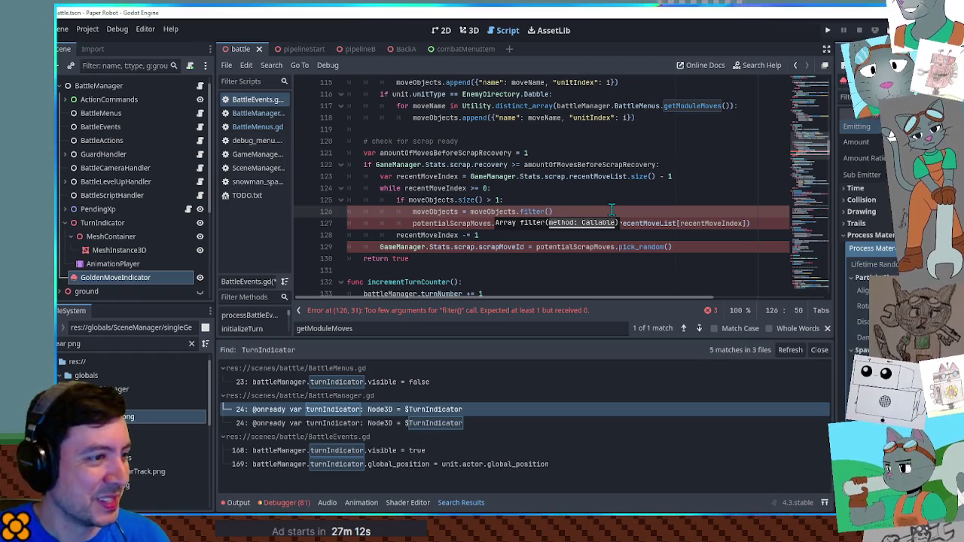
{"action": "type", "text": "a): return "}
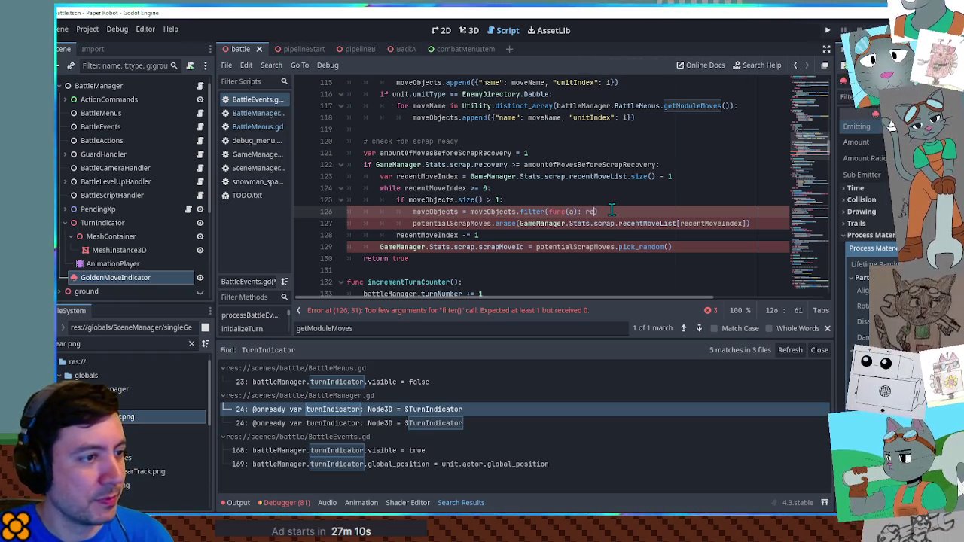
{"action": "type", "text": "false"}
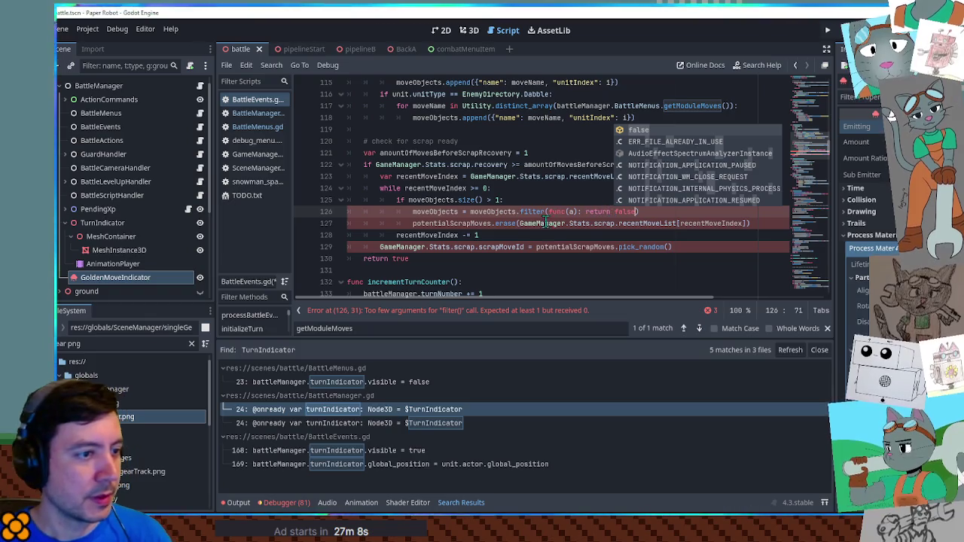
{"action": "left_click_drag", "start_coordinate": [536, 224], "coordinate": [744, 223]}
{"action": "double_click", "coordinate": [623, 210]}
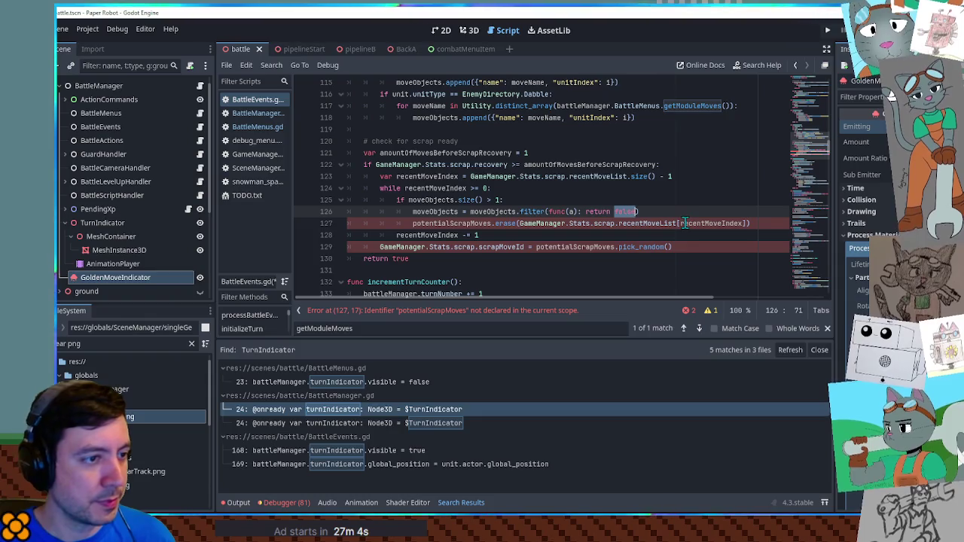
{"action": "key", "text": "ctrl+v"}
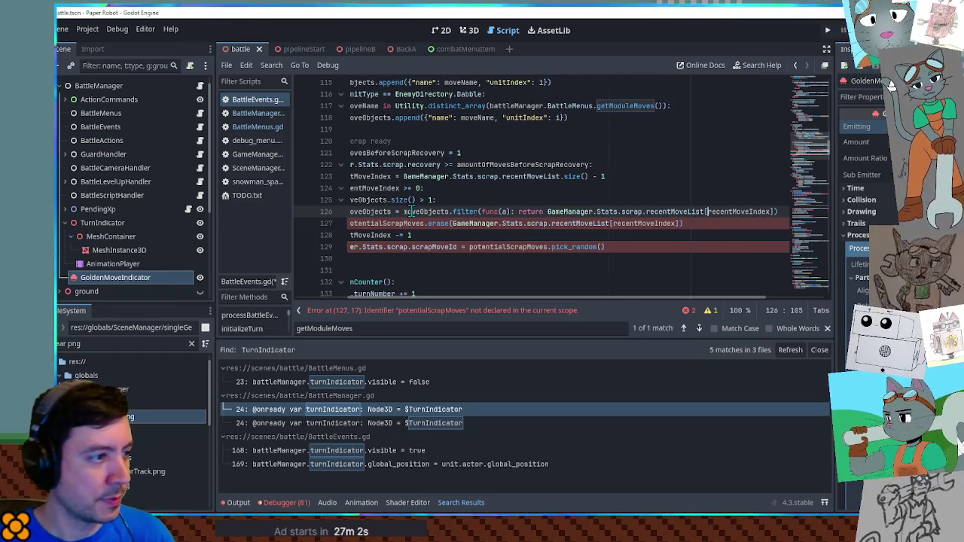
{"action": "double_click", "coordinate": [413, 212]}
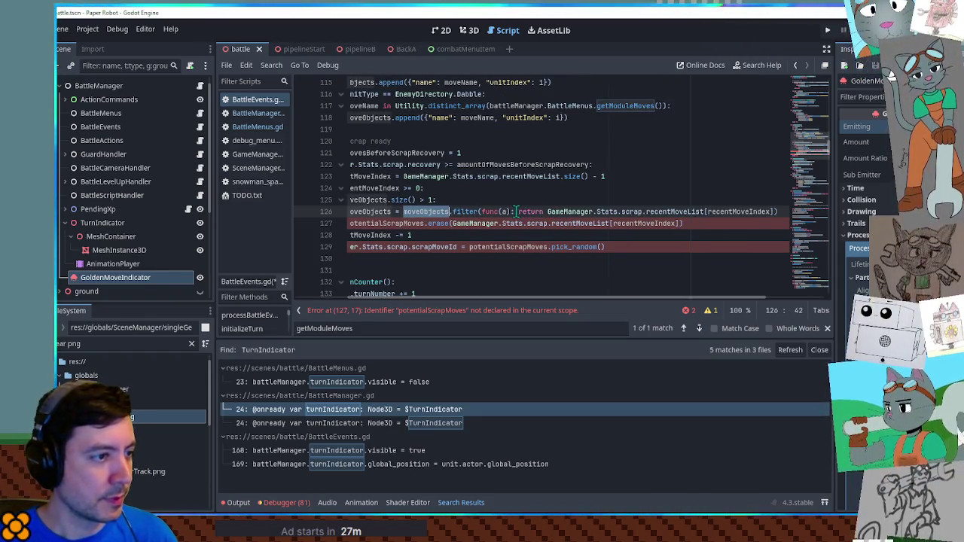
{"action": "left_click", "coordinate": [544, 212]}
{"action": "type", "text": "a.name =="}
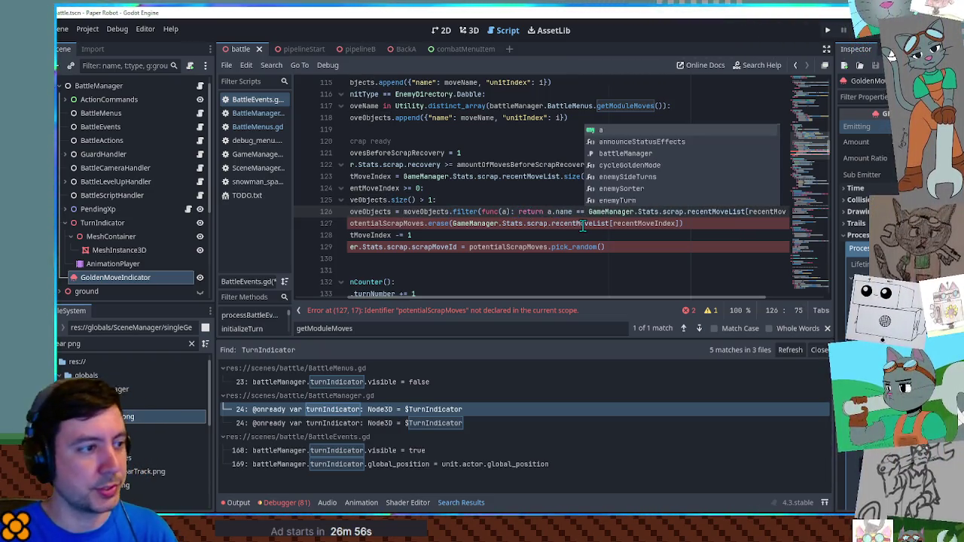
Step: Delete the potentialScrapMoves.erase line and start a new line after the index decrement
{"action": "left_click", "coordinate": [583, 224]}
{"action": "triple_click", "coordinate": [583, 224]}
{"action": "key", "text": "Delete"}
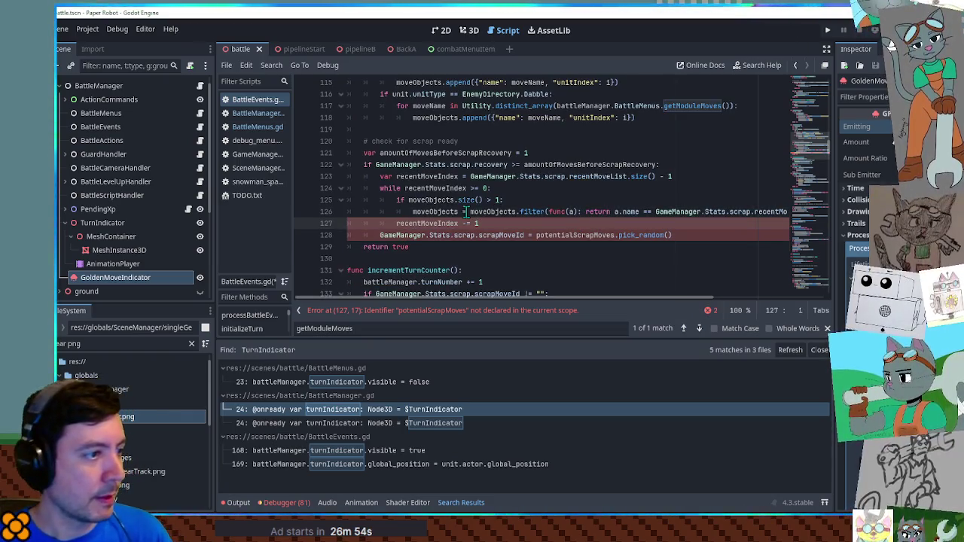
{"action": "double_click", "coordinate": [450, 211]}
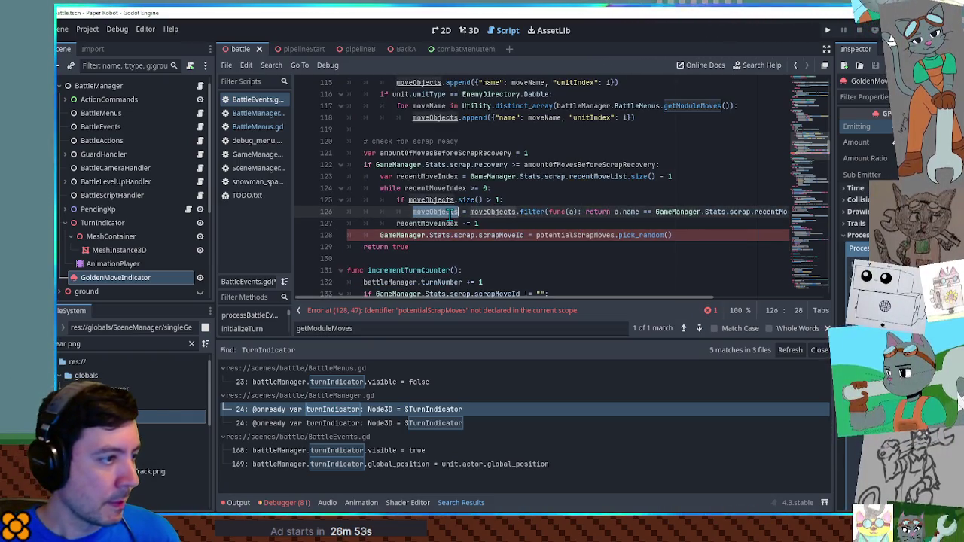
{"action": "double_click", "coordinate": [558, 235]}
{"action": "left_click", "coordinate": [543, 225]}
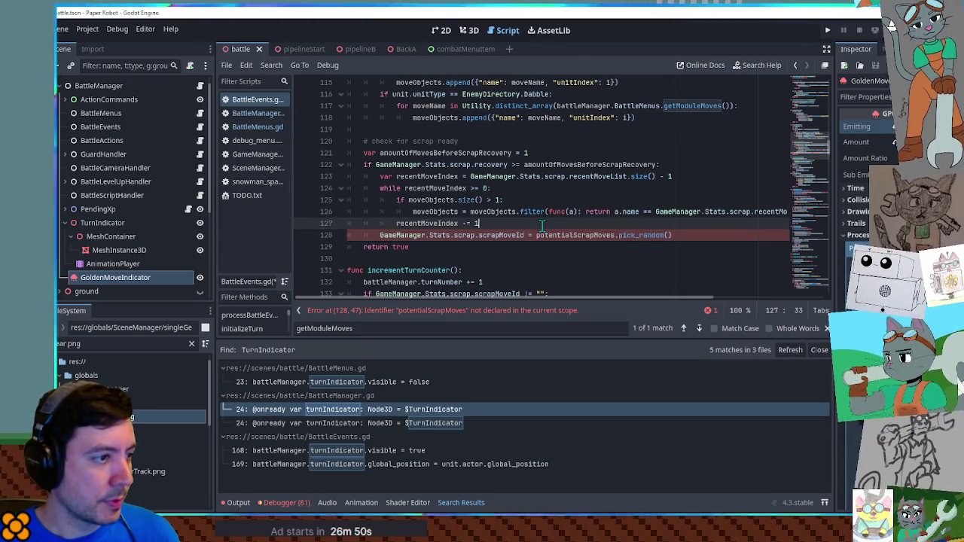
{"action": "key", "text": "Return"}
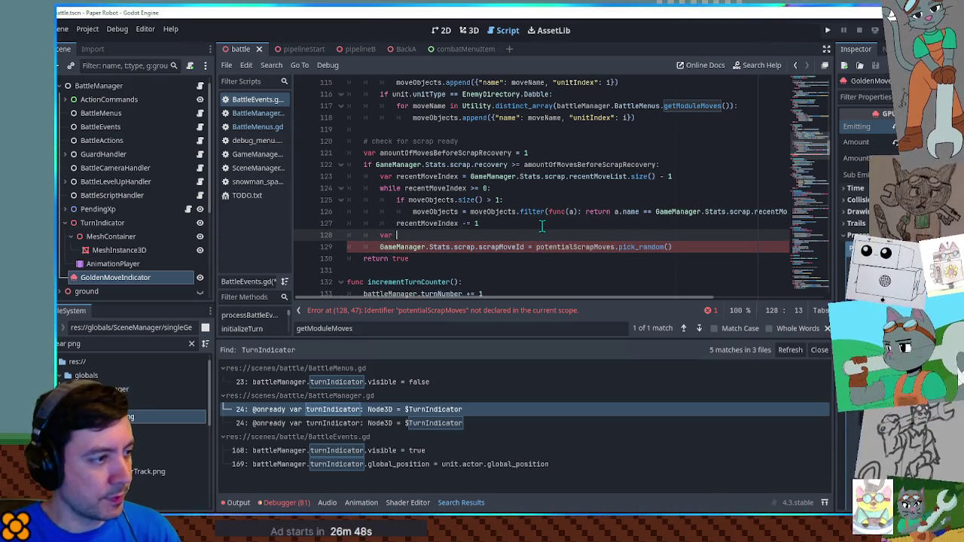
Step: Add selectedGoldenMove = moveObjects.pick_random() on line 129
{"action": "type", "text": "moveObjects"}
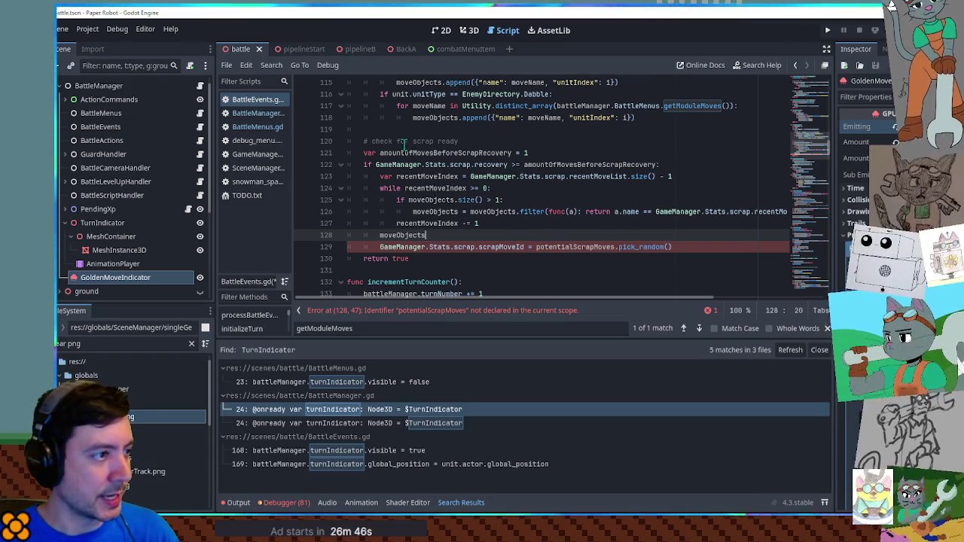
{"action": "key", "text": "ctrl+BackSpace"}
{"action": "left_click", "coordinate": [471, 141]}
{"action": "key", "text": "Return"}
{"action": "type", "text": "var selectedGoldenM"}
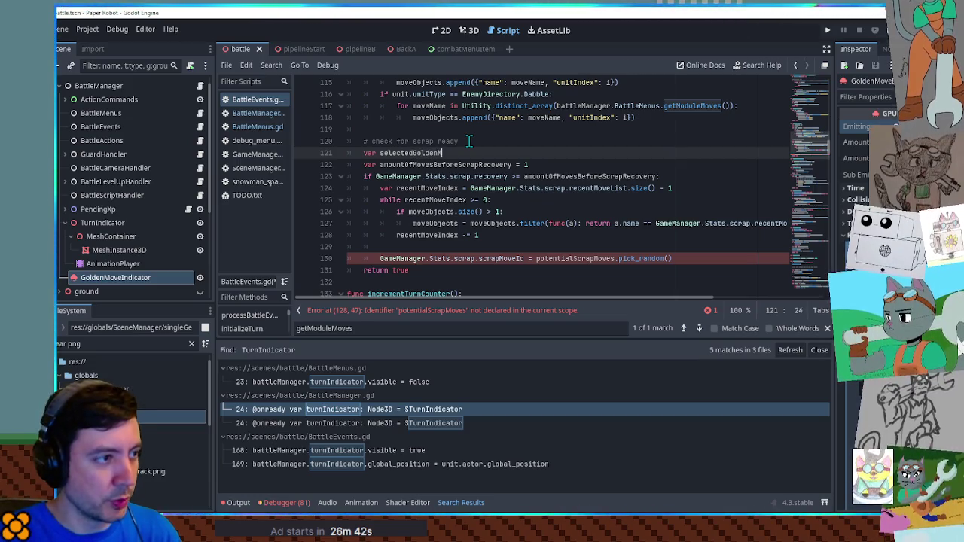
{"action": "type", "text": "ove = null"}
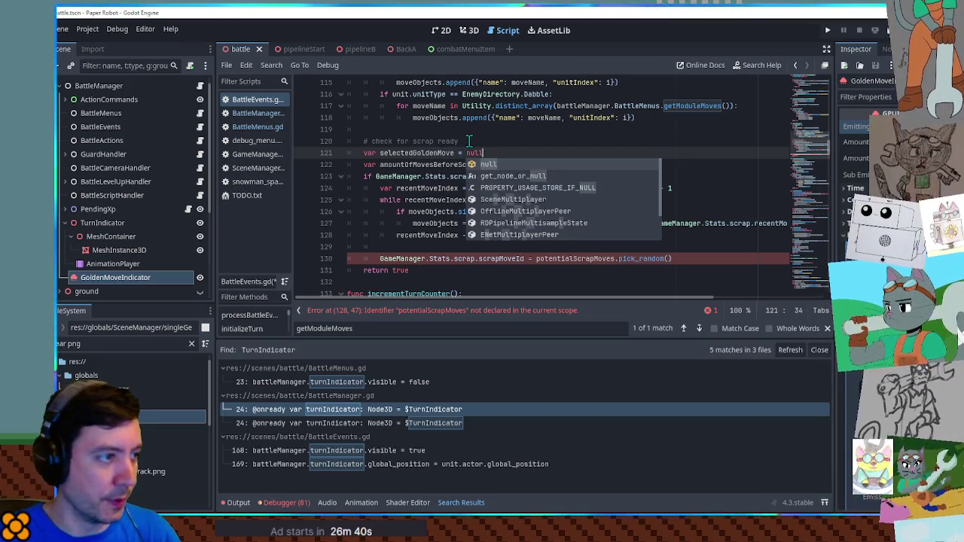
{"action": "left_click", "coordinate": [412, 247]}
{"action": "type", "text": "selectedGoldenMove ="}
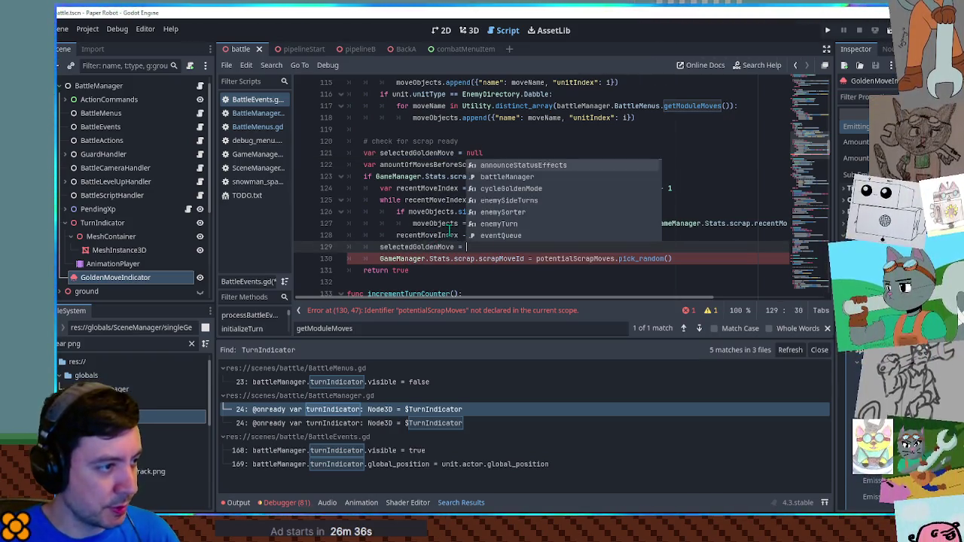
{"action": "key", "text": "Escape"}
{"action": "type", "text": "moveObjects"}
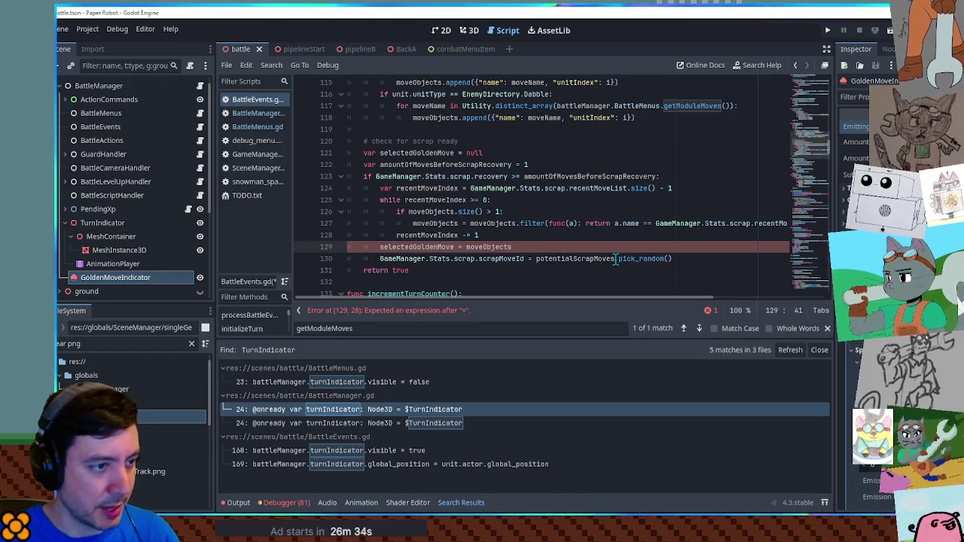
{"action": "left_click_drag", "start_coordinate": [617, 259], "coordinate": [693, 260]}
{"action": "key", "text": "ctrl+c"}
{"action": "left_click", "coordinate": [530, 248]}
{"action": "key", "text": "ctrl+v"}
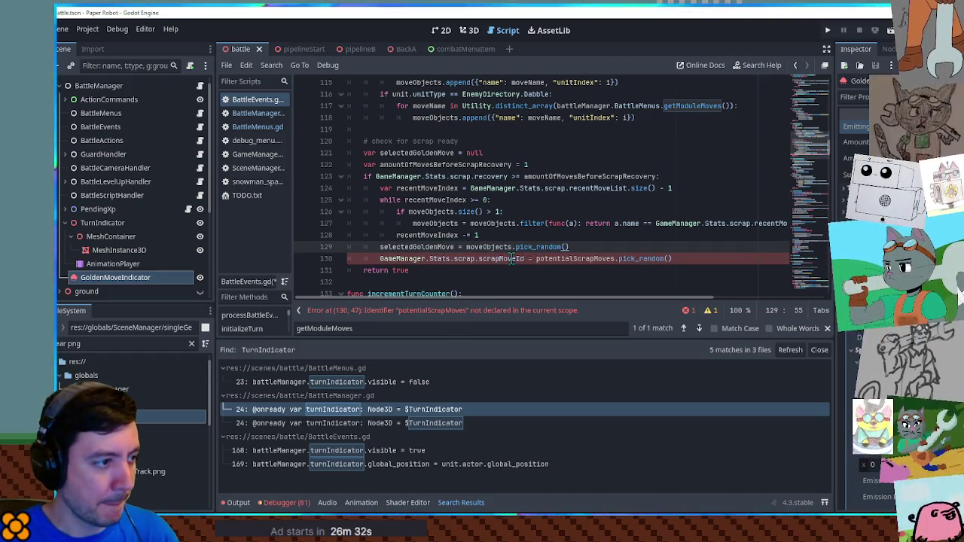
Step: Set scrapMoveId from selectedGoldenMove.name instead of potentialScrapMoves.pick_random()
{"action": "left_click", "coordinate": [536, 258]}
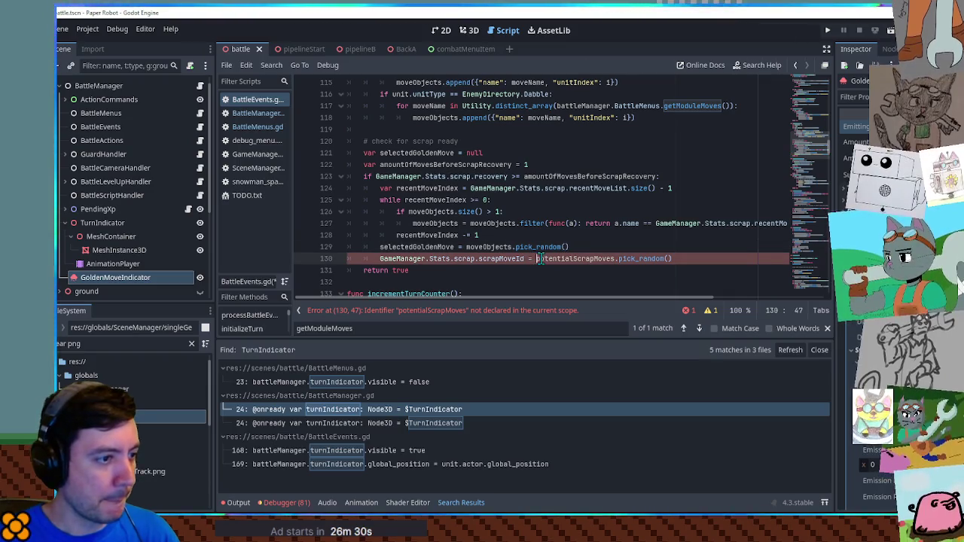
{"action": "double_click", "coordinate": [419, 247]}
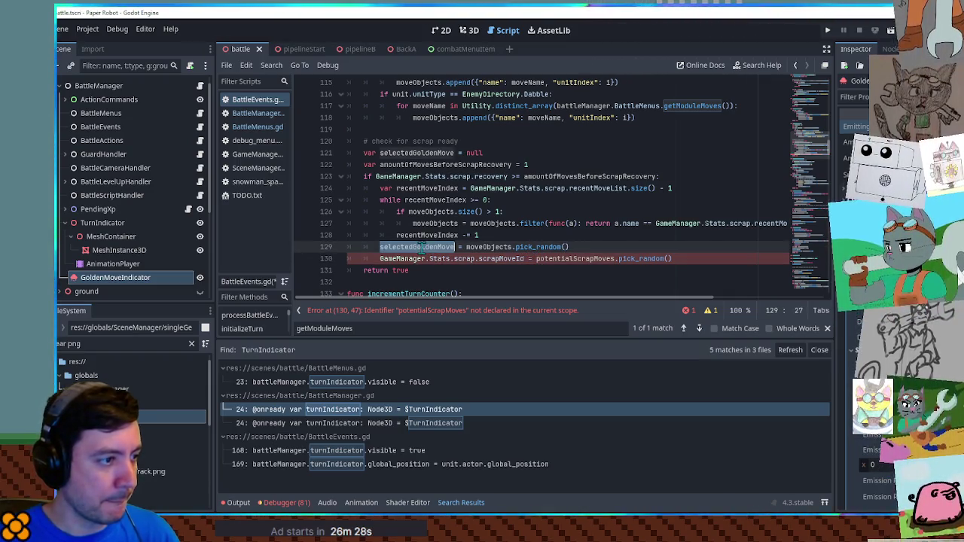
{"action": "double_click", "coordinate": [555, 258]}
{"action": "left_click_drag", "start_coordinate": [555, 258], "coordinate": [679, 259]}
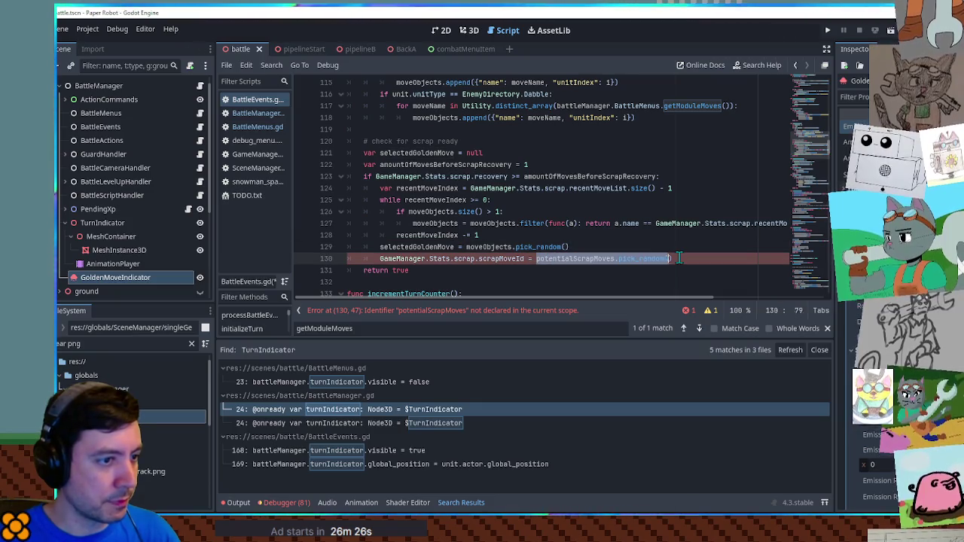
{"action": "key", "text": "ctrl+v"}
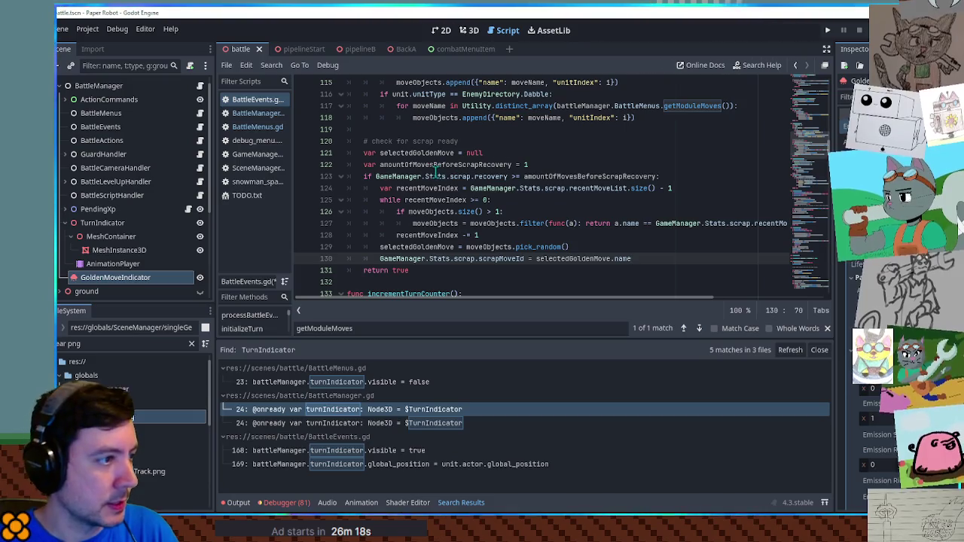
Step: Delete the var selectedGoldenMove = null line and add space before return true
{"action": "left_click", "coordinate": [489, 153]}
{"action": "key", "text": "ctrl+shift+k"}
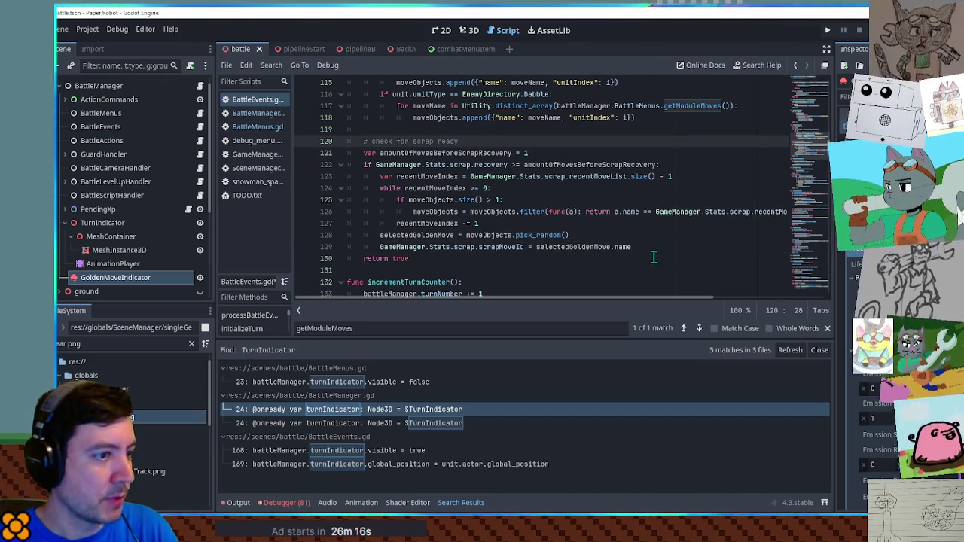
{"action": "left_click", "coordinate": [646, 248]}
{"action": "key", "text": "Return"}
{"action": "key", "text": "Return"}
{"action": "key", "text": "Return"}
Step: Add an '# enable effect on battlefield' comment above return true
{"action": "key", "text": "Up"}
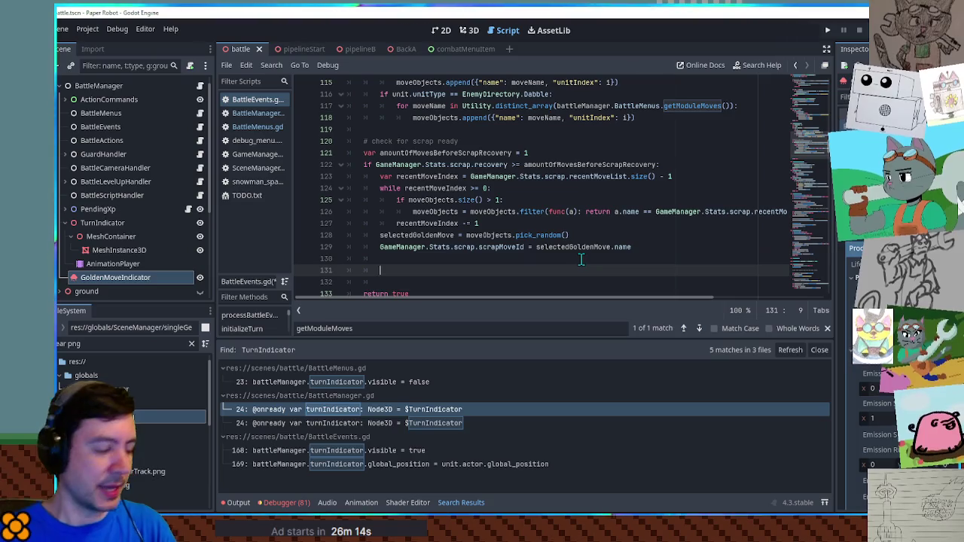
{"action": "type", "text": "# enable "}
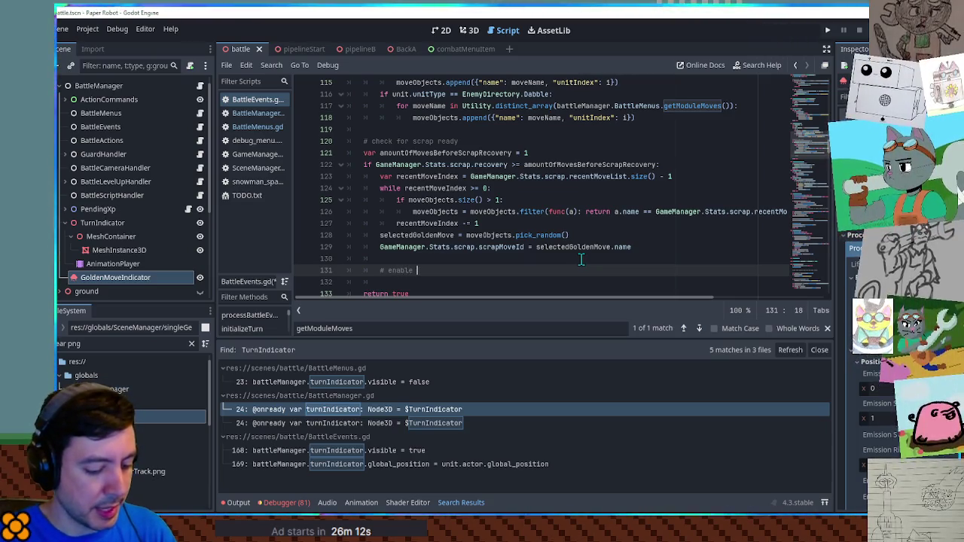
{"action": "type", "text": "effect on battlefield"}
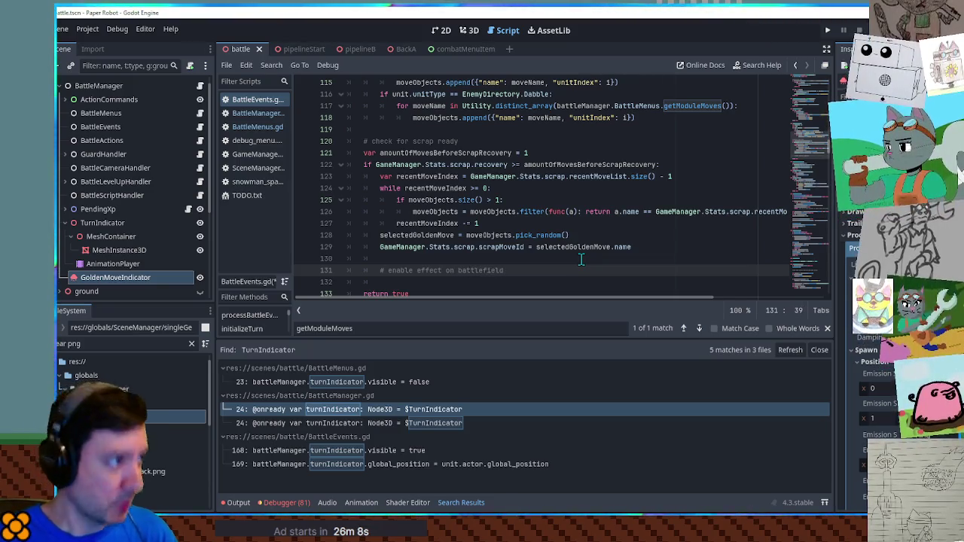
{"action": "key", "text": "Return"}
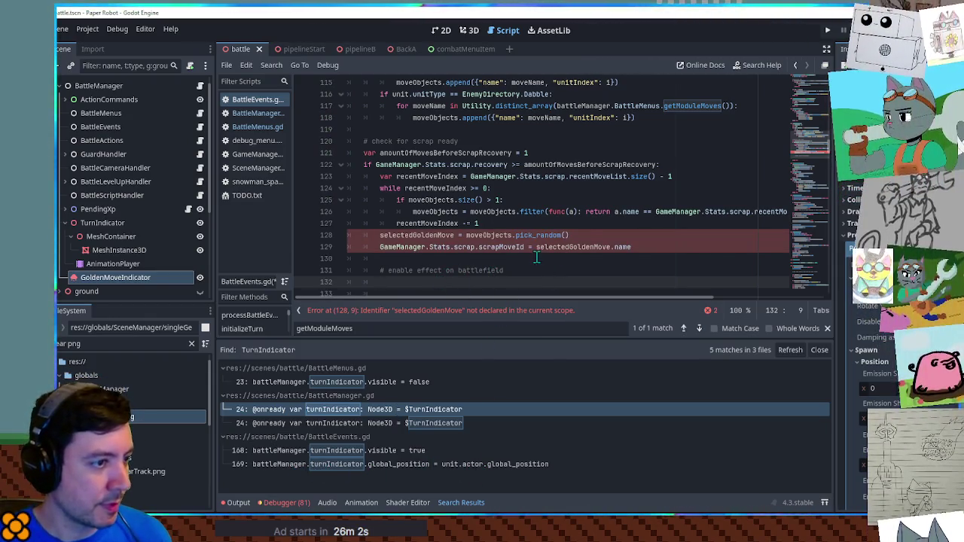
Step: Declare selectedGoldenMove with var on line 128
{"action": "double_click", "coordinate": [572, 247]}
{"action": "double_click", "coordinate": [623, 248]}
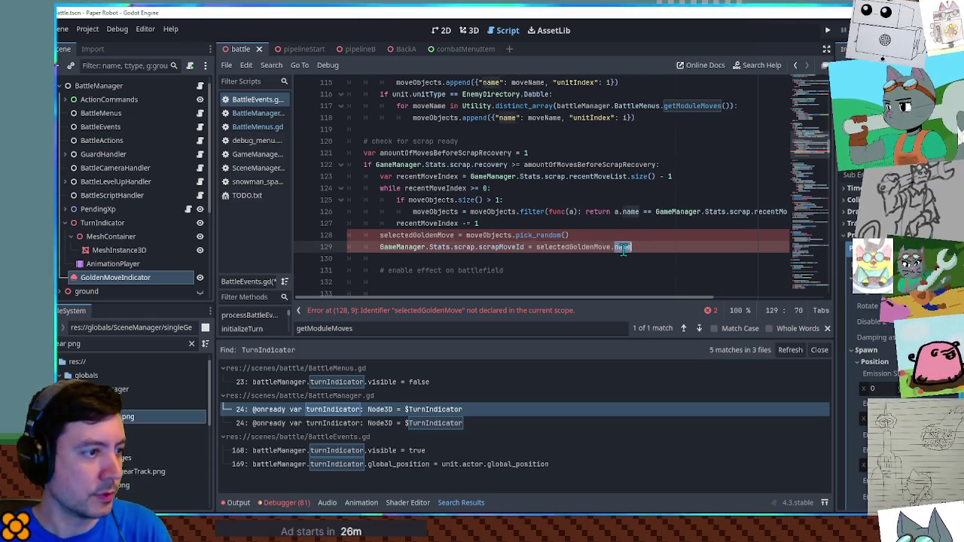
{"action": "left_click", "coordinate": [478, 247]}
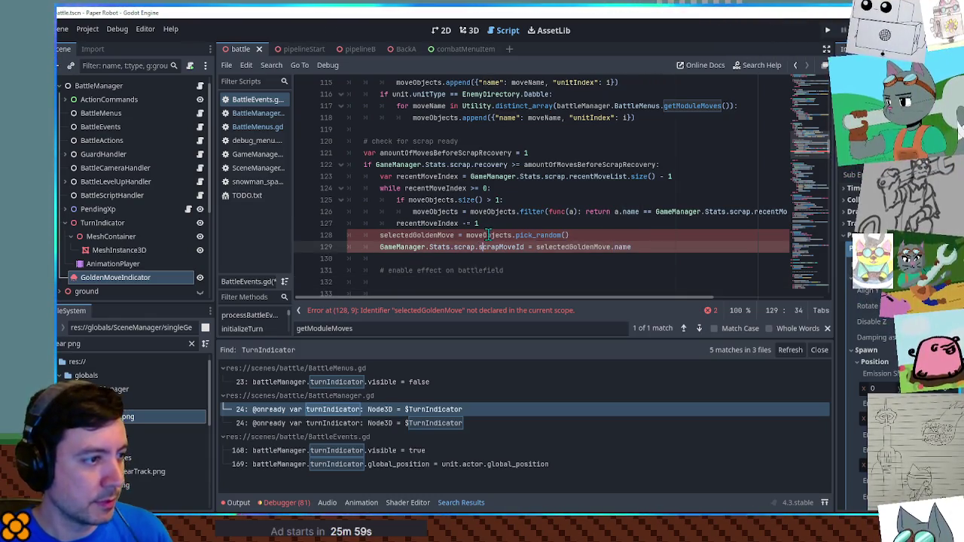
{"action": "left_click", "coordinate": [380, 236]}
{"action": "type", "text": "var"}
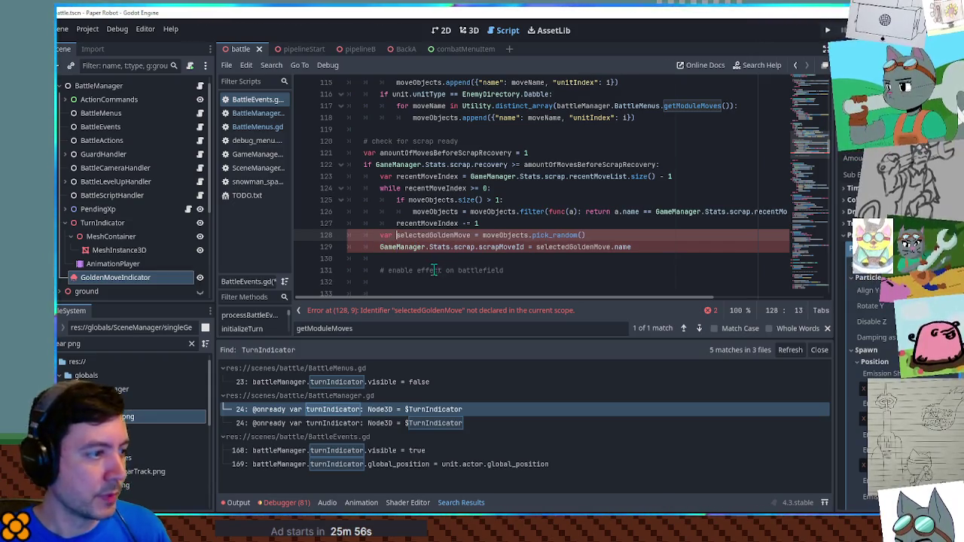
Step: Start a battleManager.goldenMoveIndicator.global_position line under the battlefield comment
{"action": "left_click", "coordinate": [434, 270]}
{"action": "scroll", "coordinate": [434, 269], "scroll_direction": "down", "scroll_amount": 1}
{"action": "left_click", "coordinate": [416, 247]}
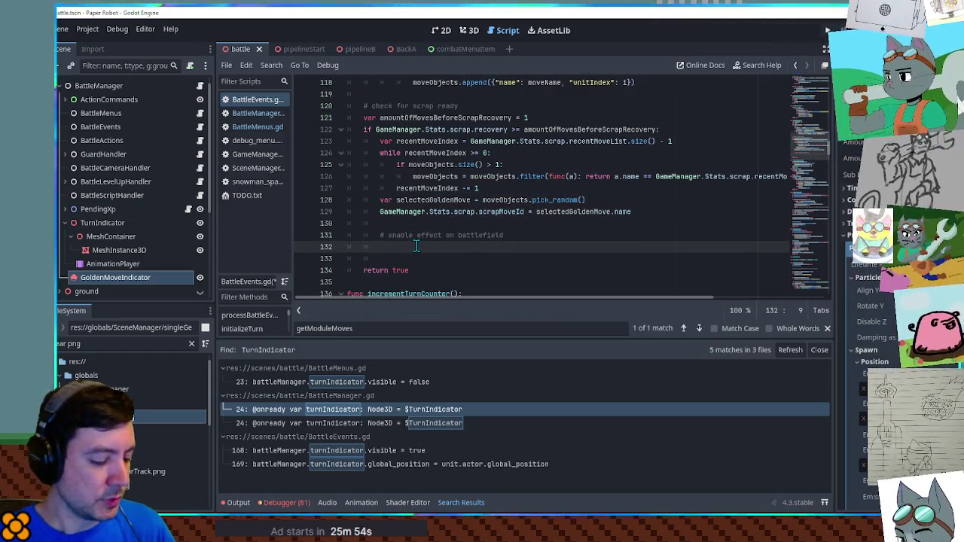
{"action": "type", "text": "battleManager.golde"}
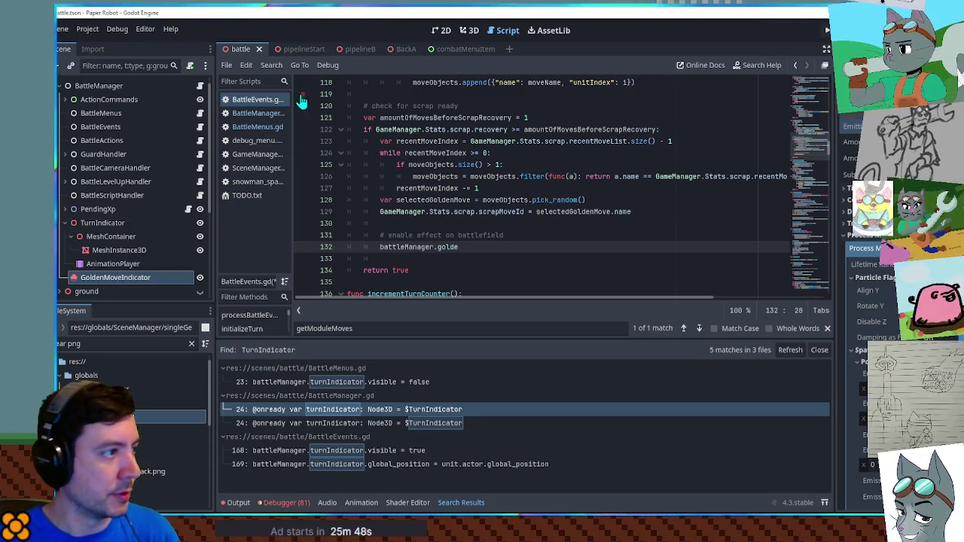
{"action": "left_click", "coordinate": [260, 113]}
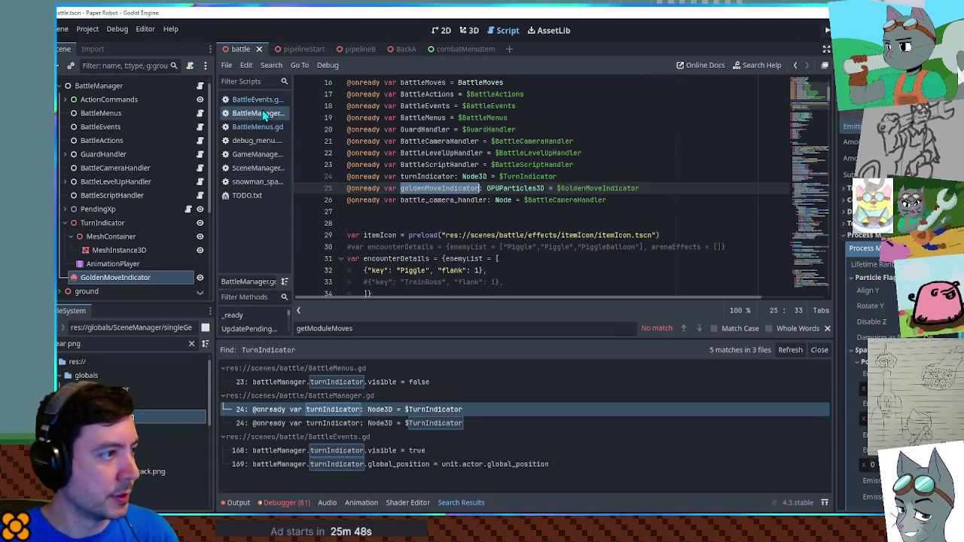
{"action": "left_click", "coordinate": [260, 99]}
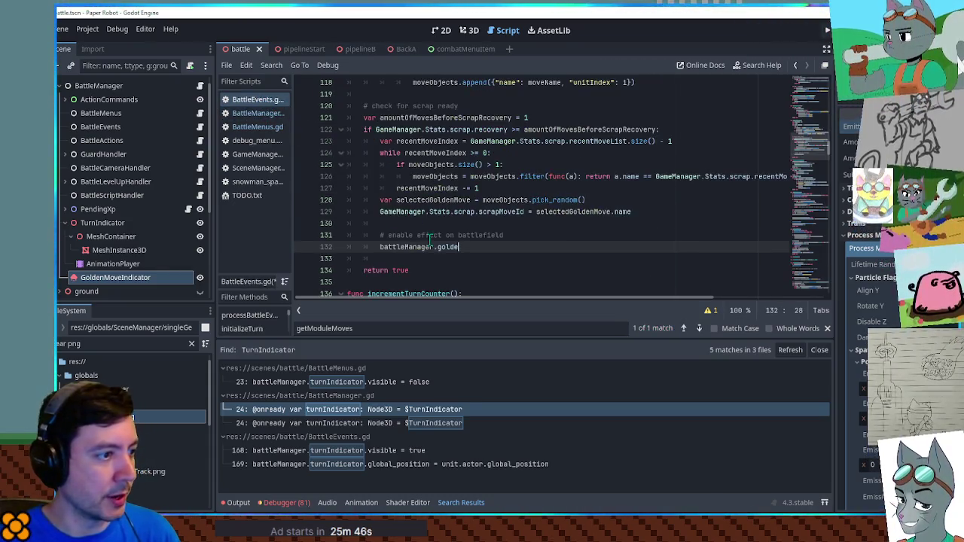
{"action": "key", "text": "Return"}
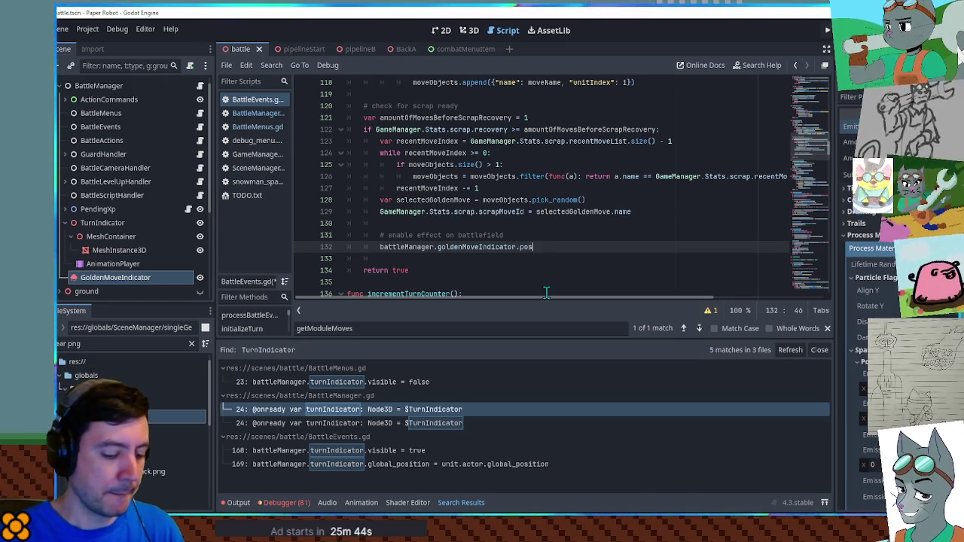
{"action": "key", "text": "ctrl+BackSpace"}
{"action": "type", "text": "global_"}
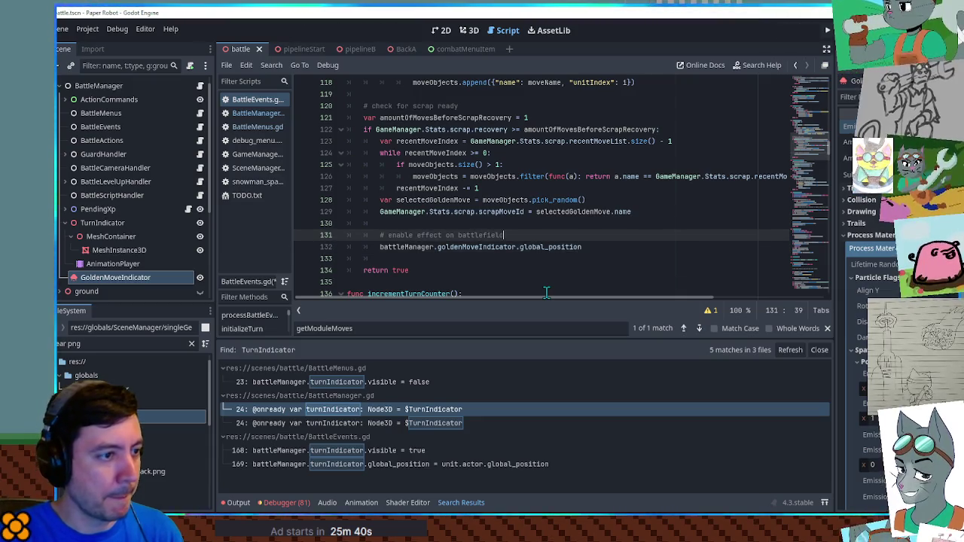
{"action": "key", "text": "ctrl+shift+Return"}
{"action": "type", "text": "var selectedUnit ="}
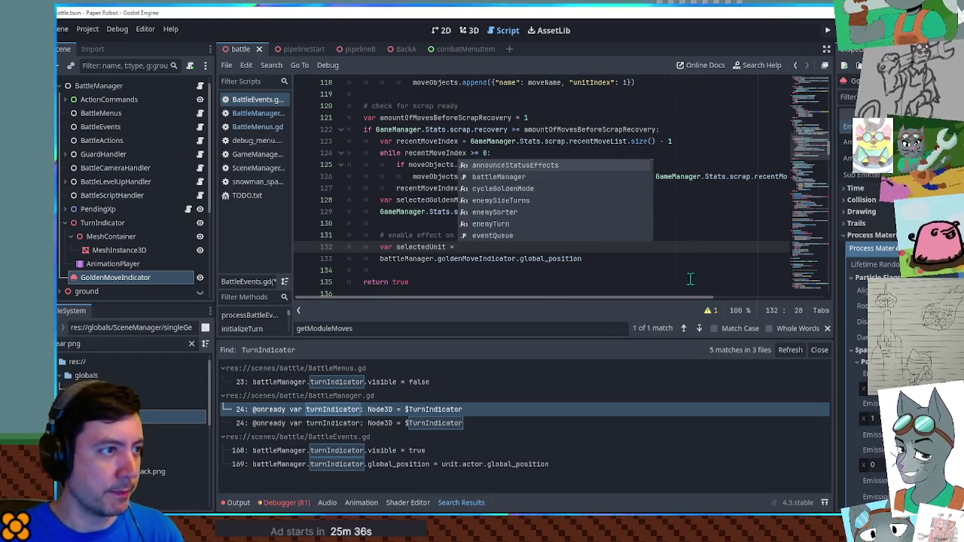
Step: Set selectedUnit to playerSideUnits[selectedGoldenMove.unitIndex] on line 132
{"action": "scroll", "coordinate": [547, 226], "scroll_direction": "up", "scroll_amount": 5}
{"action": "left_click", "coordinate": [478, 189]}
{"action": "left_click_drag", "start_coordinate": [478, 188], "coordinate": [585, 188]}
{"action": "key", "text": "ctrl+c"}
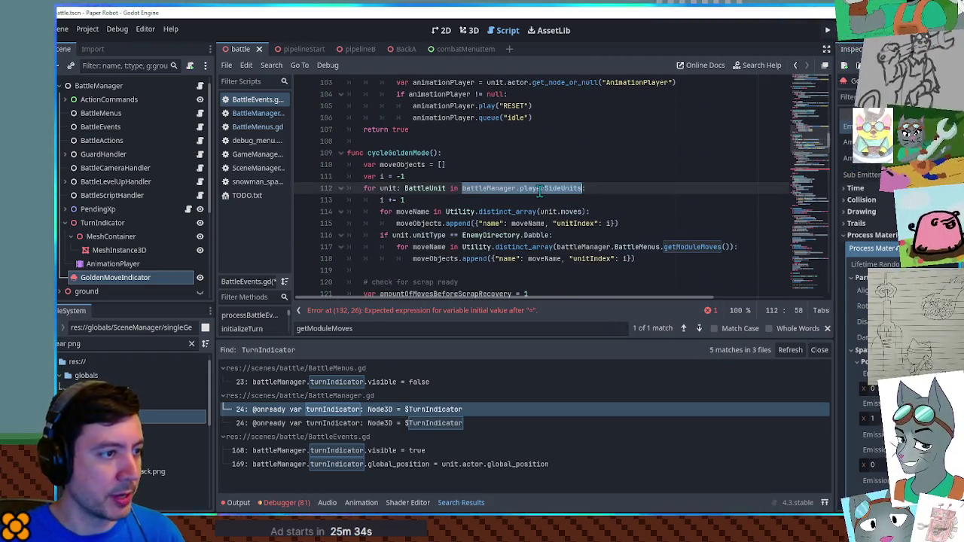
{"action": "scroll", "coordinate": [474, 230], "scroll_direction": "down", "scroll_amount": 7}
{"action": "key", "text": "ctrl+v"}
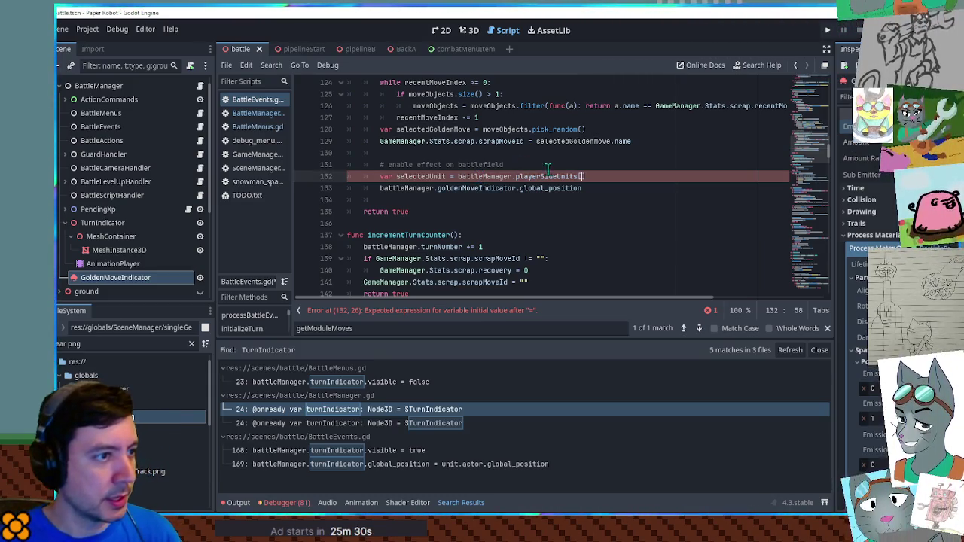
{"action": "scroll", "coordinate": [547, 169], "scroll_direction": "up", "scroll_amount": 1}
{"action": "type", "text": "selectedGoldenMove]"}
{"action": "scroll", "coordinate": [580, 196], "scroll_direction": "up", "scroll_amount": 2}
{"action": "double_click", "coordinate": [576, 118]}
{"action": "scroll", "coordinate": [614, 251], "scroll_direction": "down", "scroll_amount": 1}
{"action": "scroll", "coordinate": [625, 252], "scroll_direction": "down", "scroll_amount": 3}
{"action": "scroll", "coordinate": [636, 215], "scroll_direction": "up", "scroll_amount": 3}
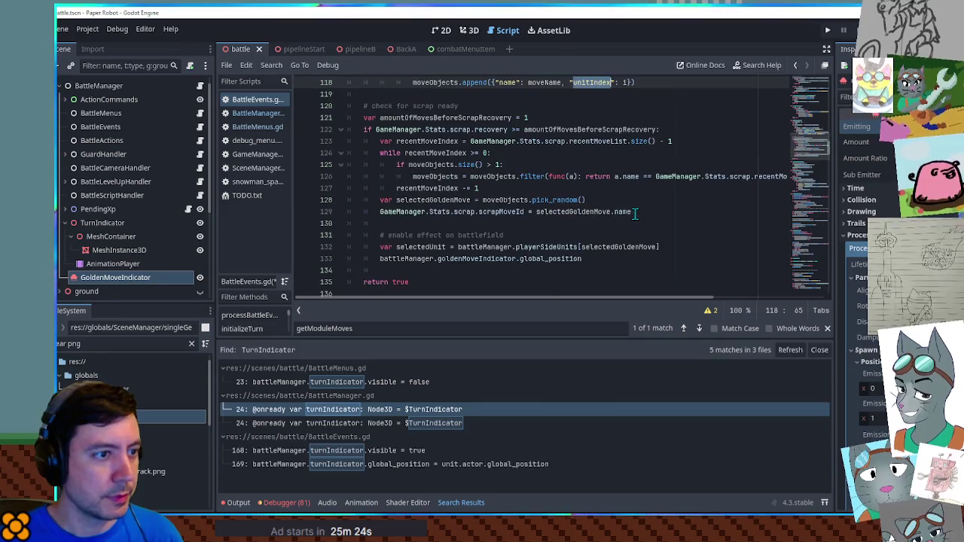
{"action": "left_click", "coordinate": [657, 247]}
{"action": "type", "text": ".unitIndex"}
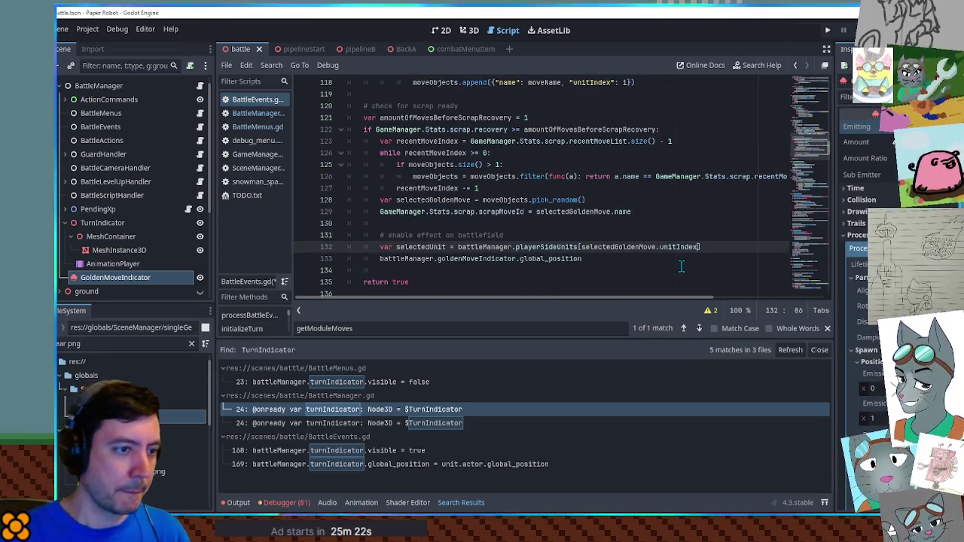
Step: Assign selectedUnit.actor.global_position to the indicator's global_position and save the script
{"action": "double_click", "coordinate": [415, 248]}
{"action": "left_click", "coordinate": [614, 259]}
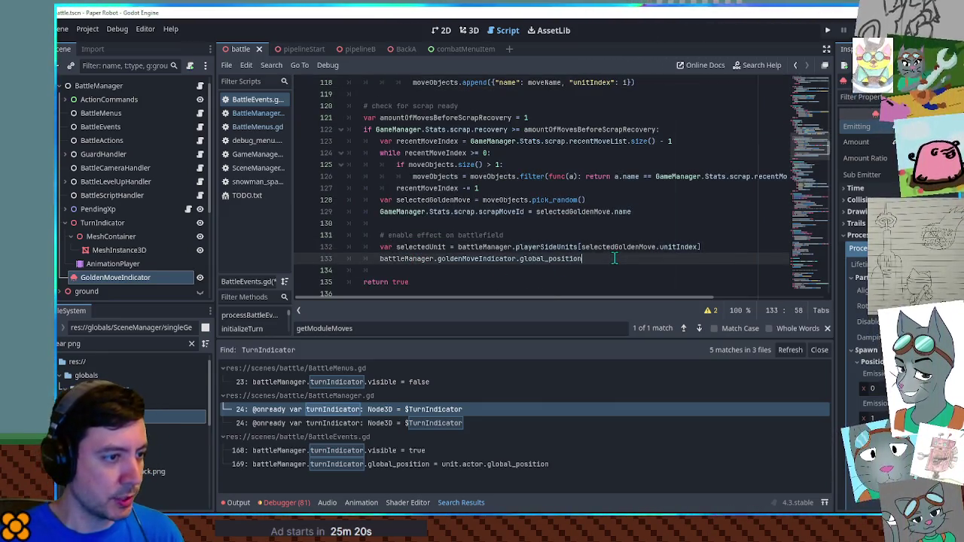
{"action": "type", "text": "=selectedUnit.actor.global"}
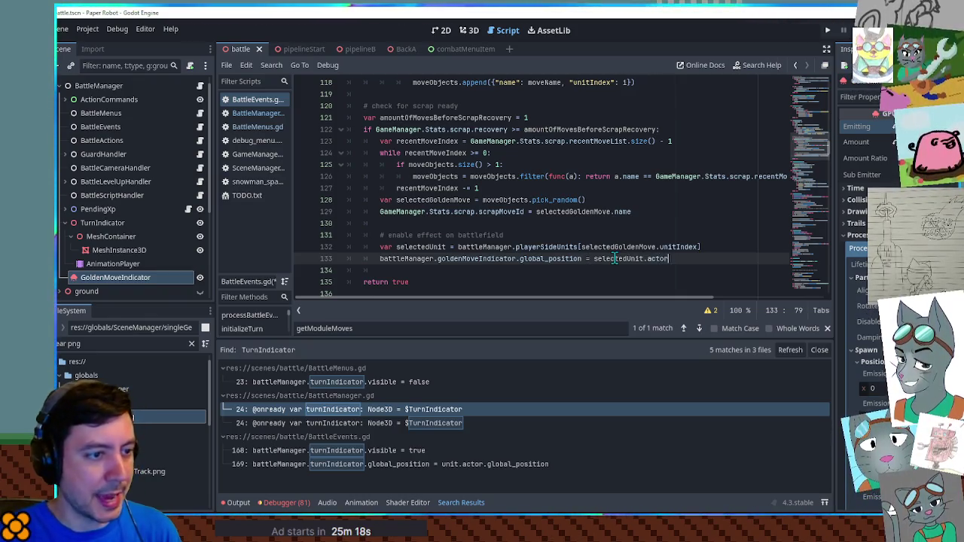
{"action": "type", "text": "_position"}
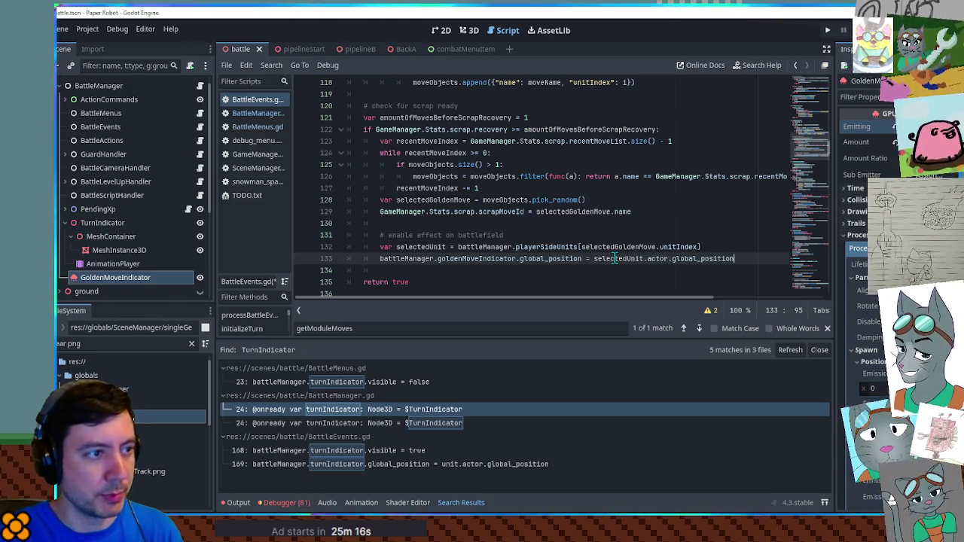
{"action": "left_click", "coordinate": [553, 118]}
{"action": "key", "text": "ctrl+s"}
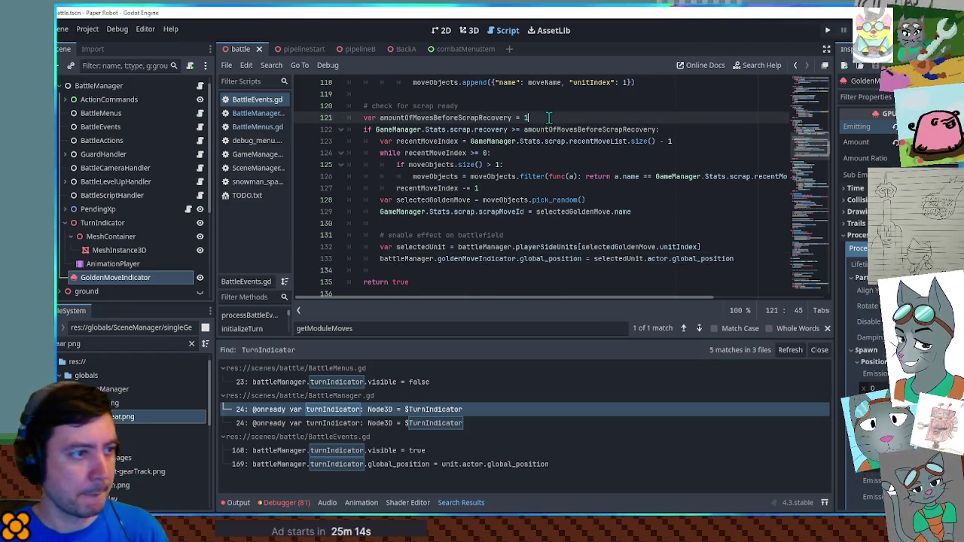
Step: Add a '#5' comment beside the scrap-recovery move threshold on line 121 and save
{"action": "type", "text": " #S"}
{"action": "key", "text": "ctrl+s"}
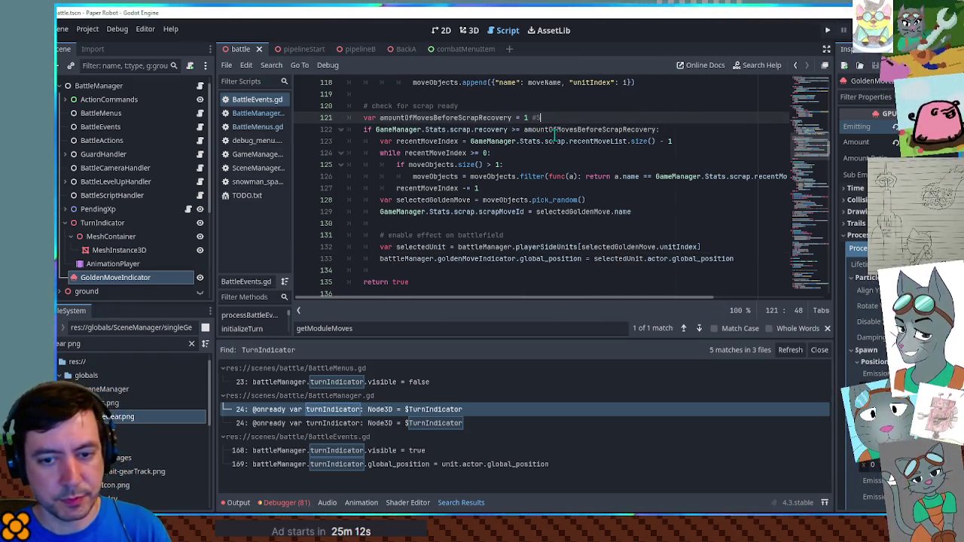
{"action": "left_click", "coordinate": [558, 177]}
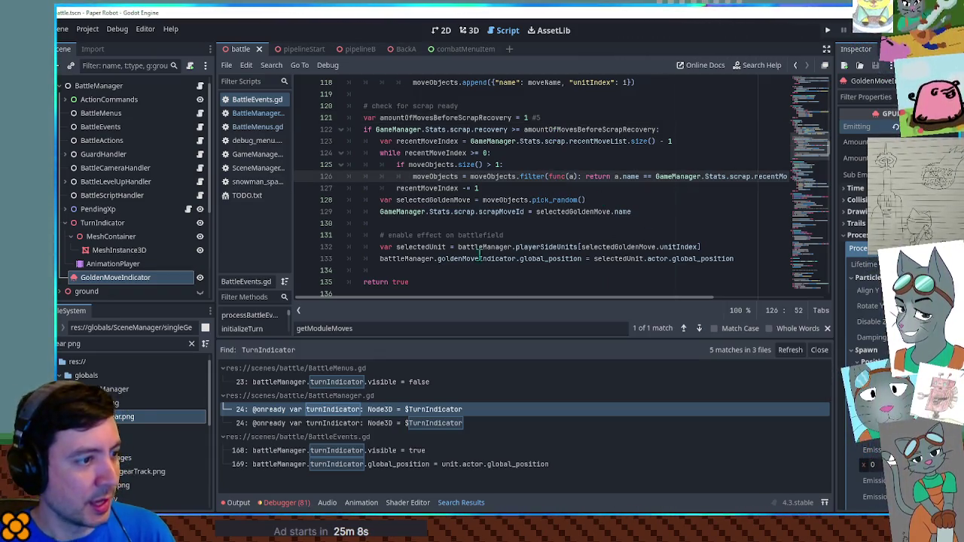
Step: Duplicate battleManager.goldenMoveIndicator onto new line 134 and append '.emitting = true'
{"action": "double_click", "coordinate": [421, 260]}
{"action": "left_click_drag", "start_coordinate": [421, 260], "coordinate": [475, 262]}
{"action": "key", "text": "ctrl+c"}
{"action": "left_click", "coordinate": [756, 259]}
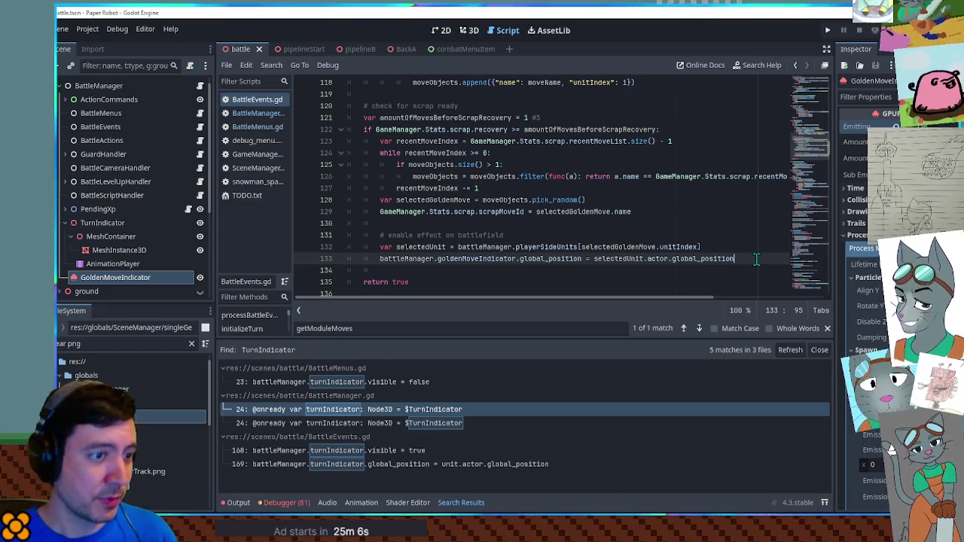
{"action": "key", "text": "Return"}
{"action": "key", "text": "ctrl+v"}
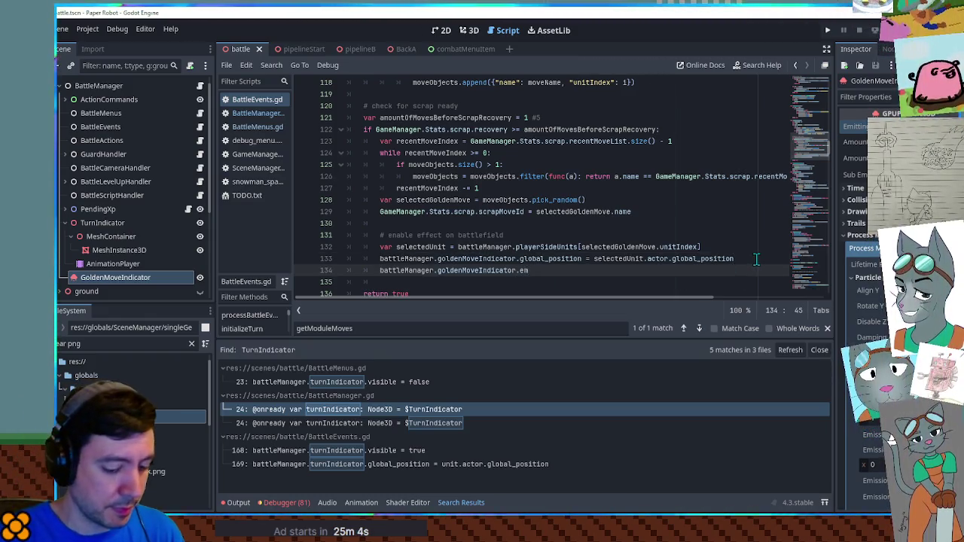
{"action": "type", "text": "itting = true"}
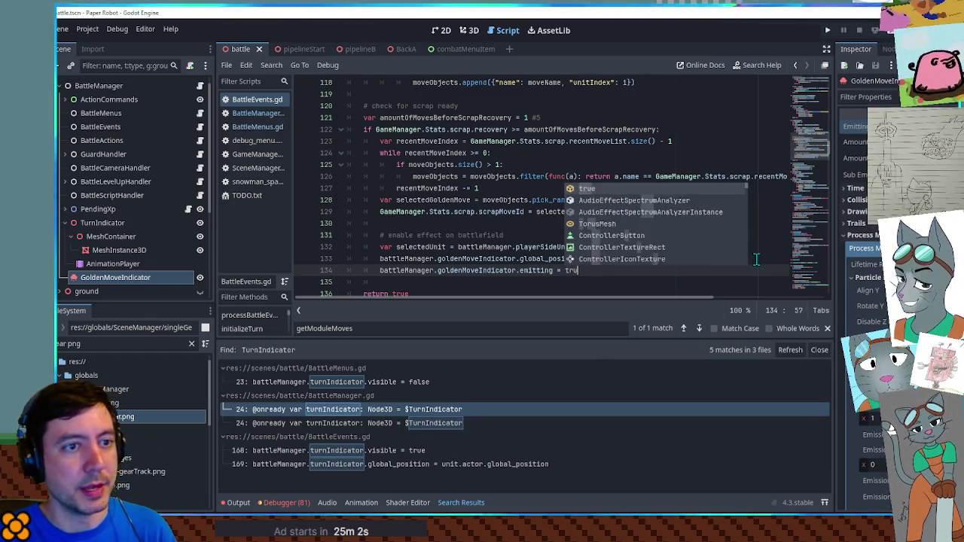
{"action": "key", "text": "Escape"}
{"action": "left_click", "coordinate": [523, 211]}
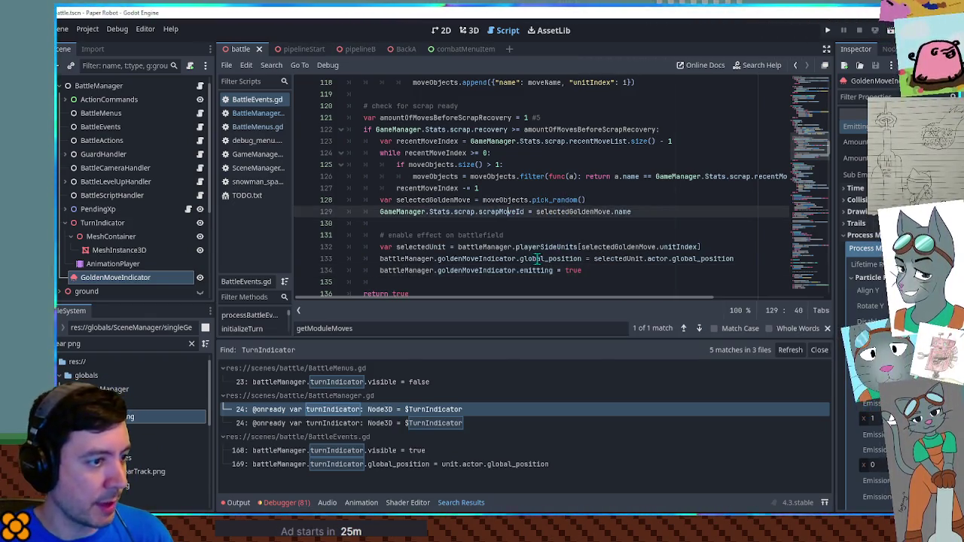
{"action": "mouse_move", "coordinate": [553, 270]}
{"action": "left_mouse_down"}
{"action": "mouse_move", "coordinate": [452, 259]}
{"action": "mouse_move", "coordinate": [399, 269]}
{"action": "left_mouse_up"}
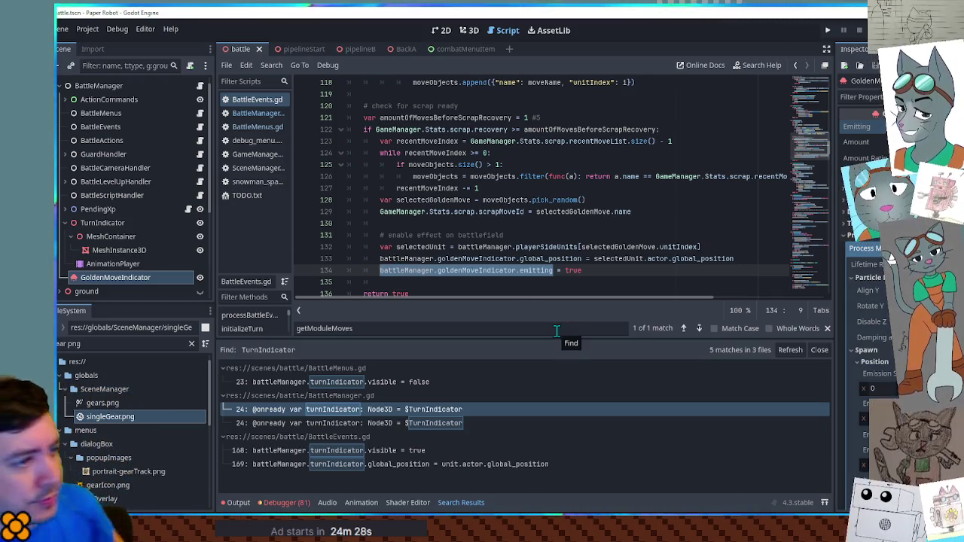
Step: Close the Search Results panel and browse BattleEvents.gd down to playerSideTurns at line 160
{"action": "double_click", "coordinate": [495, 212]}
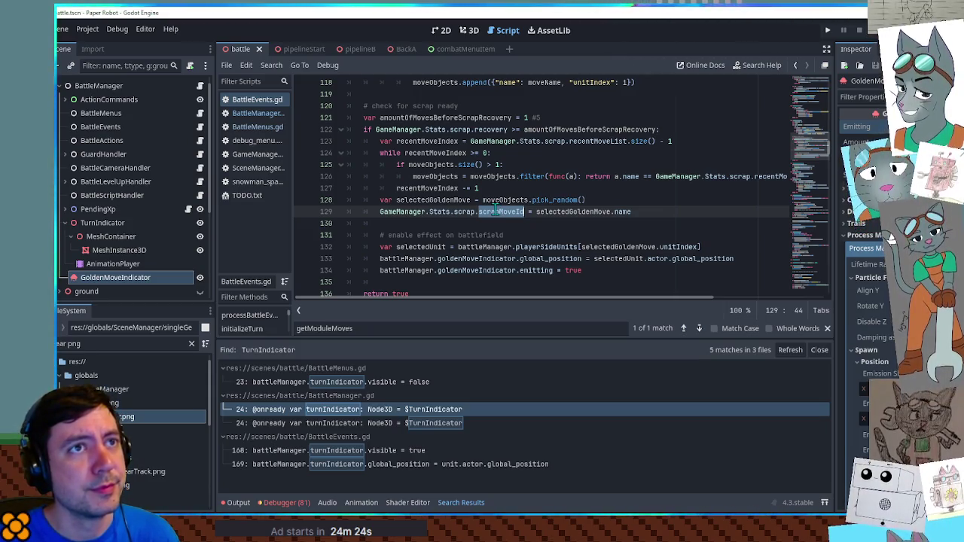
{"action": "left_click_drag", "start_coordinate": [792, 180], "coordinate": [810, 117]}
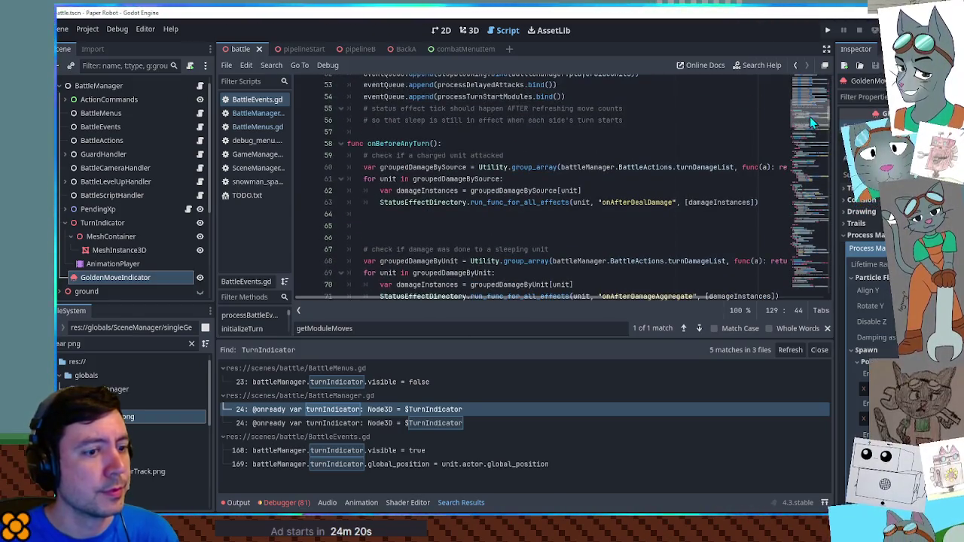
{"action": "left_click", "coordinate": [816, 347]}
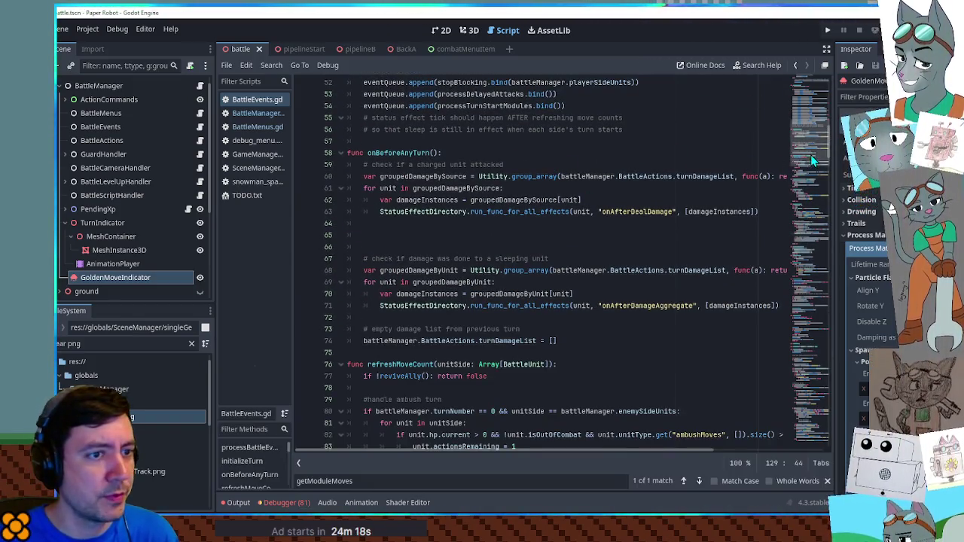
{"action": "left_click", "coordinate": [810, 154]}
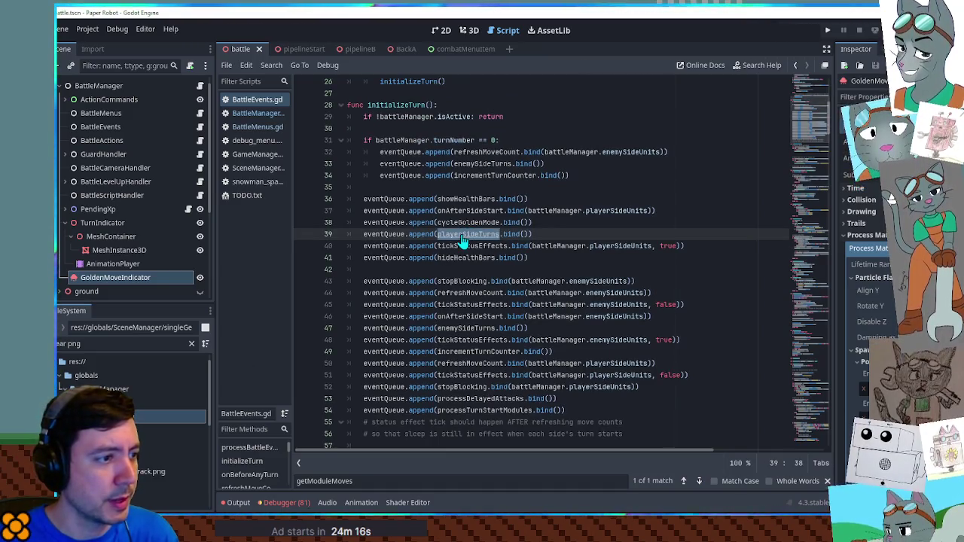
{"action": "left_click", "coordinate": [463, 235], "text": "ctrl"}
{"action": "scroll", "coordinate": [452, 228], "scroll_direction": "down", "scroll_amount": 7}
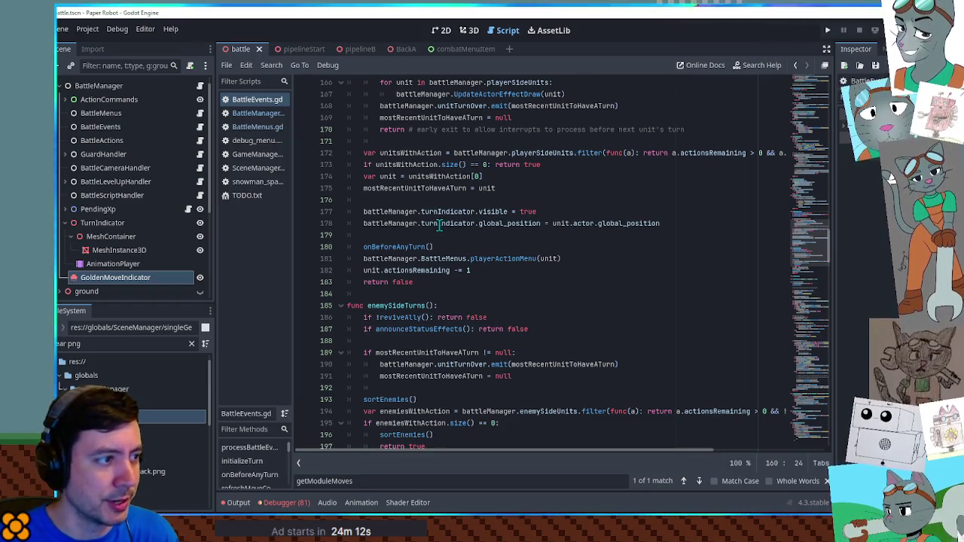
{"action": "scroll", "coordinate": [442, 227], "scroll_direction": "up", "scroll_amount": 3}
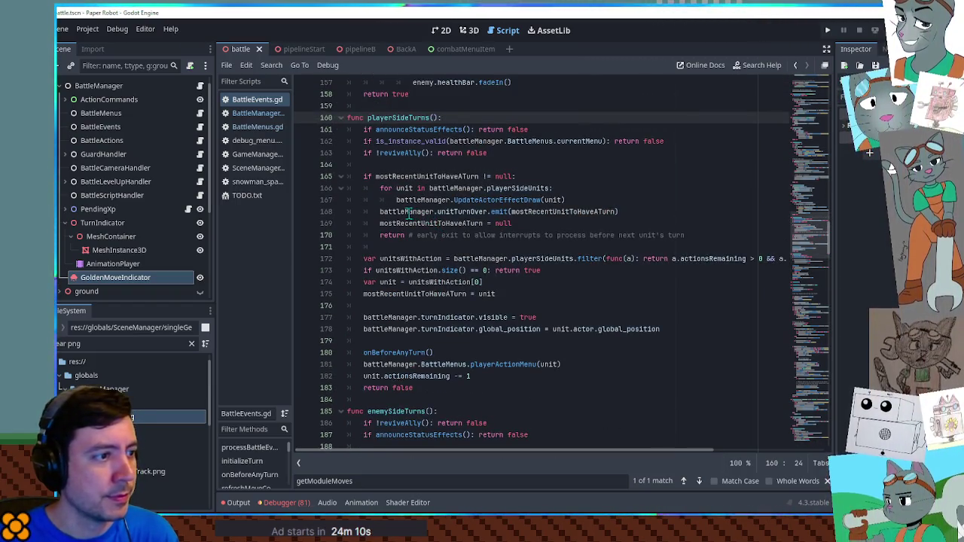
{"action": "left_click", "coordinate": [451, 212]}
{"action": "double_click", "coordinate": [451, 212]}
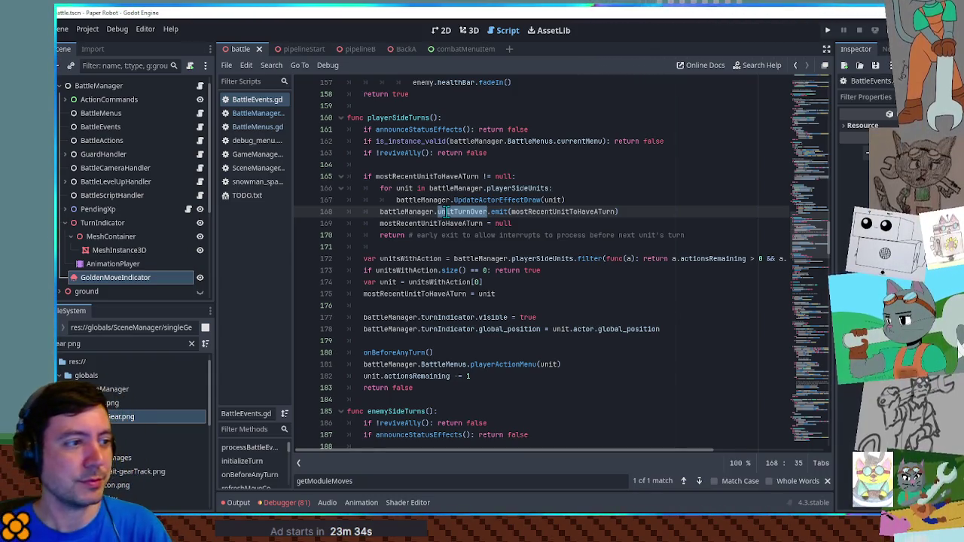
Step: Under Golden move tutorial in TODO.txt, add 'sfx when collecting scrap from golden move' and 'move text golden?', then save
{"action": "left_click", "coordinate": [248, 196]}
{"action": "left_click", "coordinate": [440, 128]}
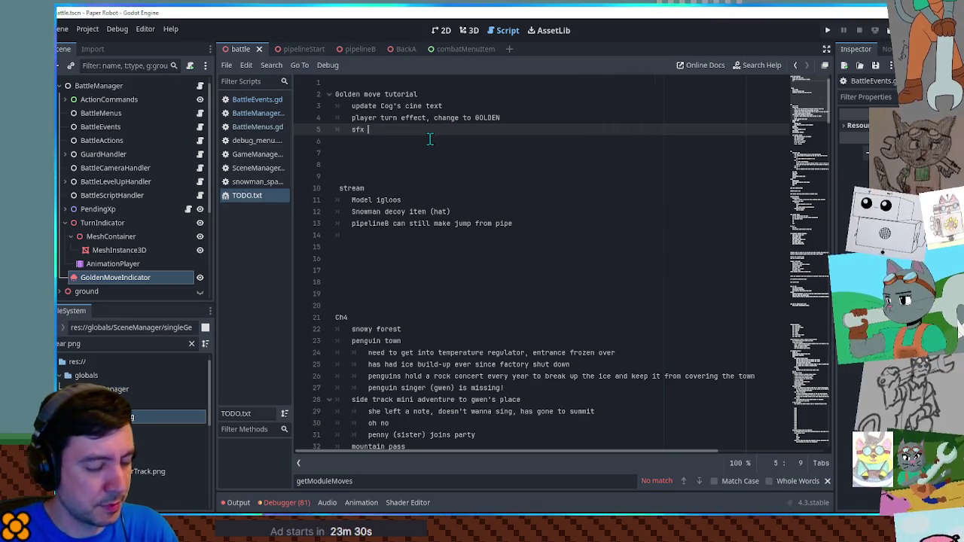
{"action": "type", "text": "ollecting scrap from golden move"}
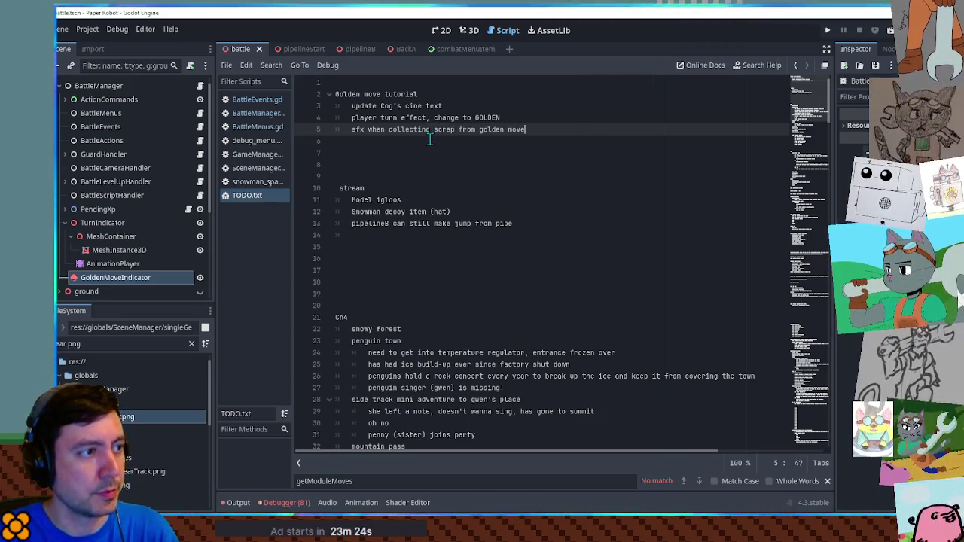
{"action": "key", "text": "ctrl+shift+Return"}
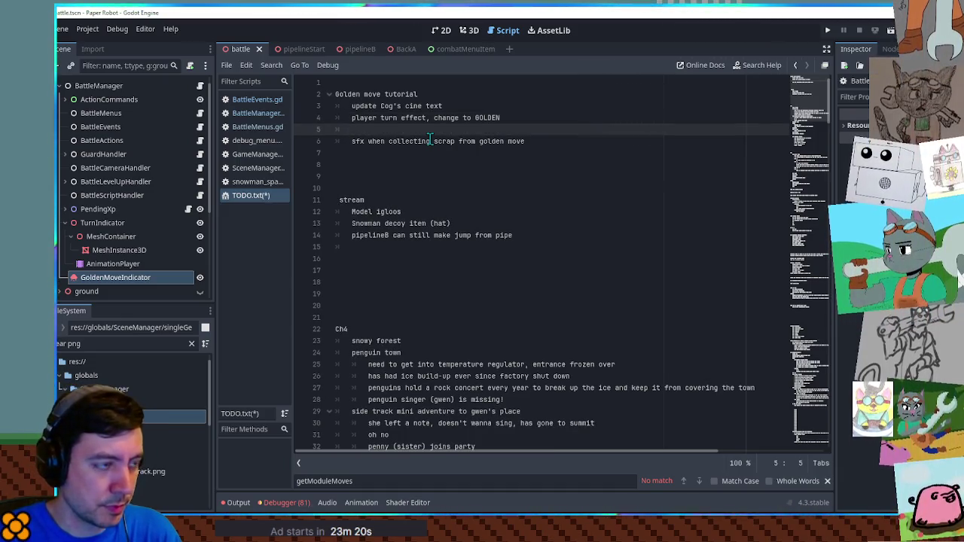
{"action": "type", "text": "movetext golden?"}
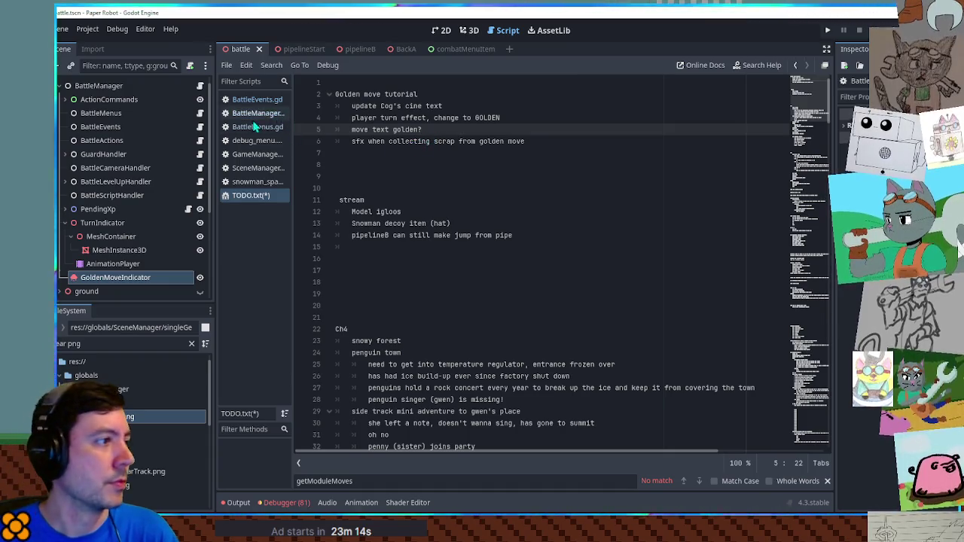
{"action": "key", "text": "ctrl+s"}
{"action": "left_click", "coordinate": [250, 113]}
{"action": "left_click", "coordinate": [251, 98]}
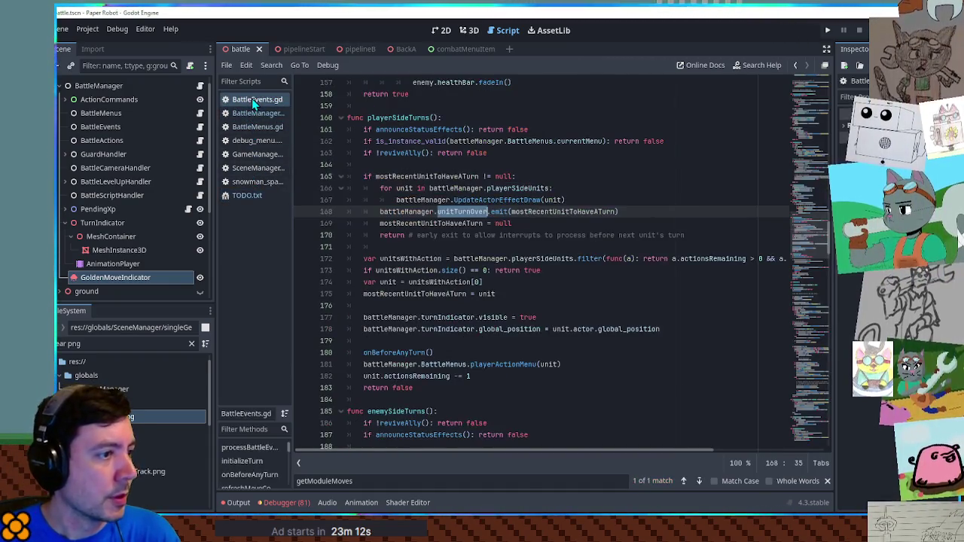
{"action": "double_click", "coordinate": [549, 213]}
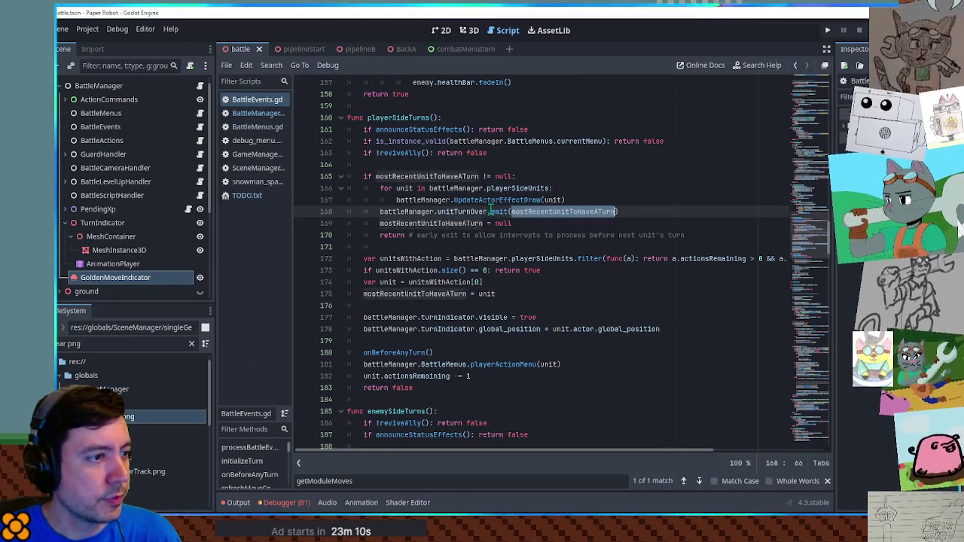
{"action": "left_click", "coordinate": [400, 210]}
{"action": "left_click_drag", "start_coordinate": [399, 210], "coordinate": [613, 211]}
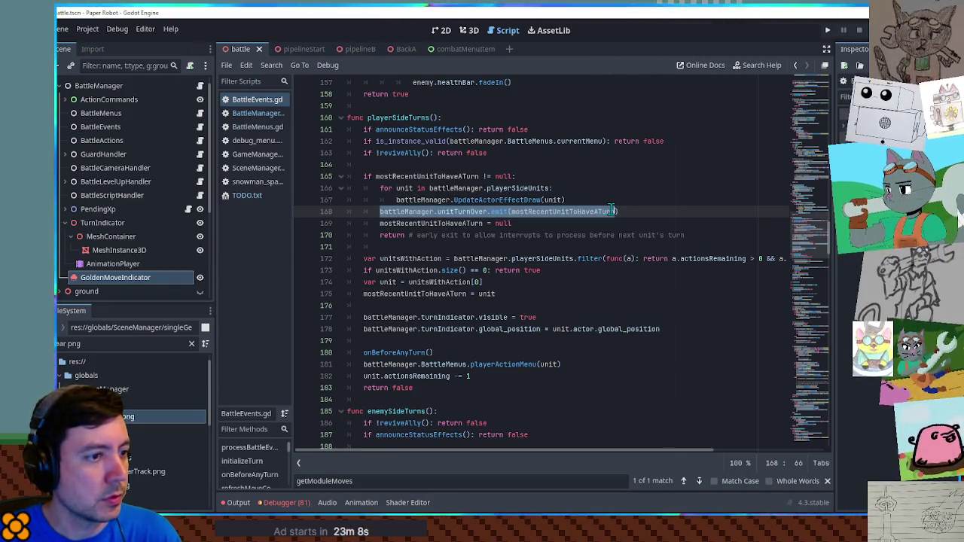
{"action": "double_click", "coordinate": [423, 176]}
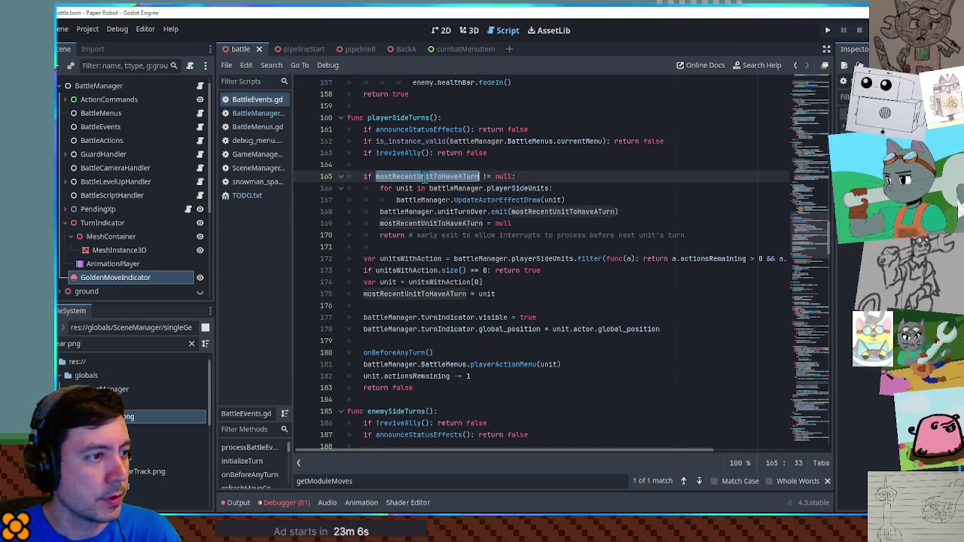
{"action": "left_click", "coordinate": [402, 200]}
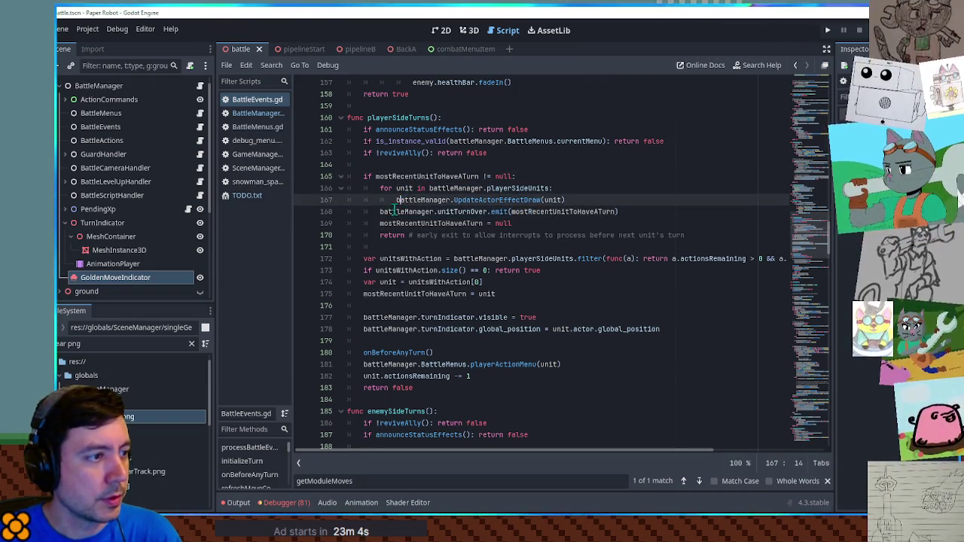
{"action": "double_click", "coordinate": [416, 211]}
{"action": "double_click", "coordinate": [530, 211]}
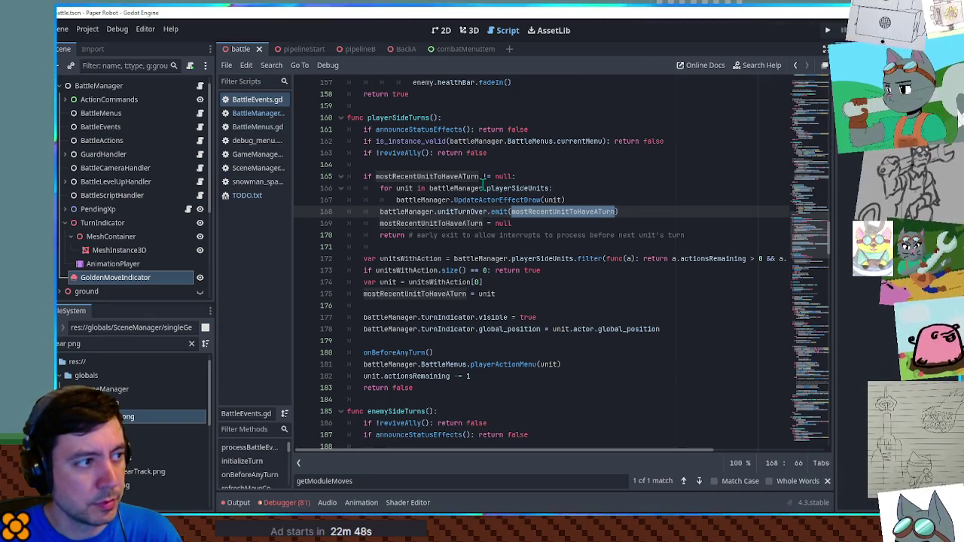
{"action": "scroll", "coordinate": [482, 187], "scroll_direction": "down", "scroll_amount": 2}
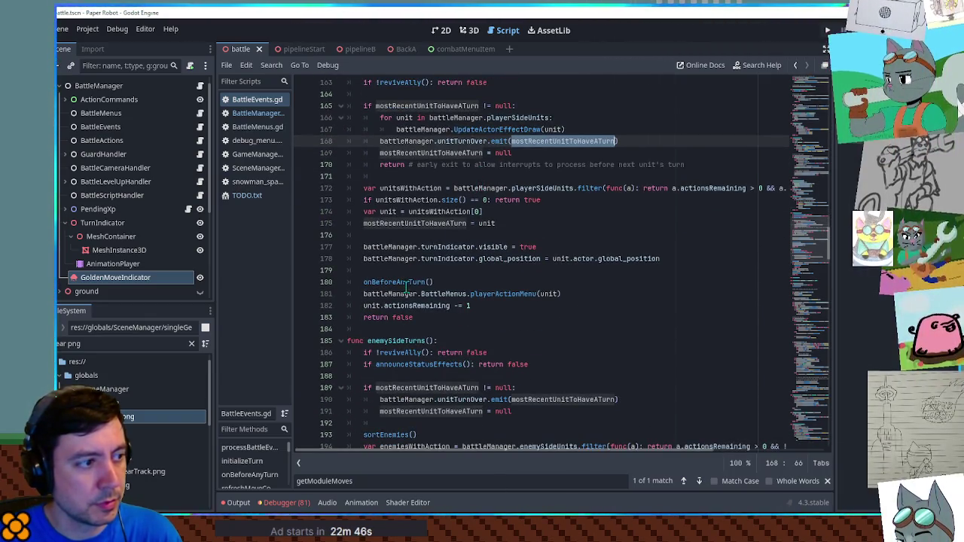
{"action": "left_click", "coordinate": [373, 327]}
{"action": "double_click", "coordinate": [375, 317]}
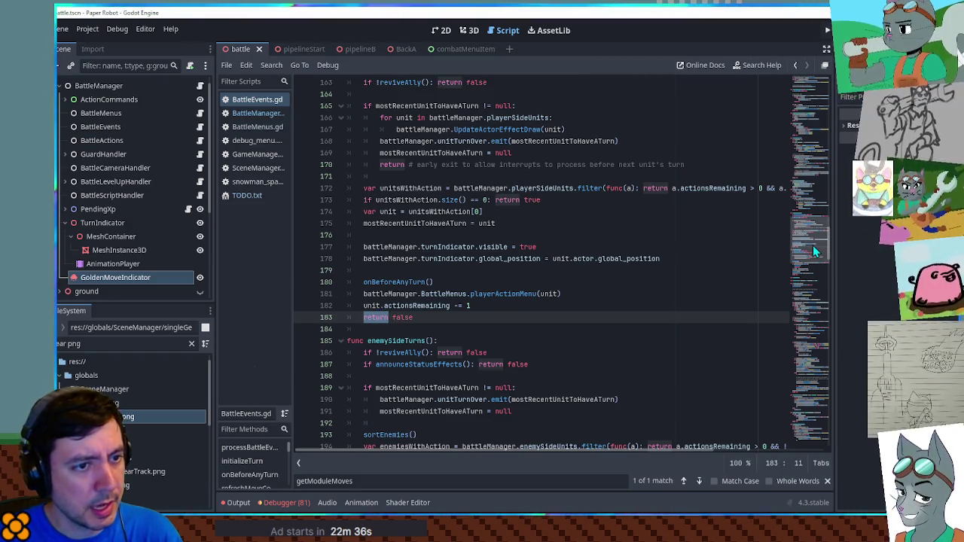
{"action": "mouse_move", "coordinate": [813, 244]}
{"action": "left_mouse_down"}
{"action": "mouse_move", "coordinate": [812, 224]}
{"action": "mouse_move", "coordinate": [811, 232]}
{"action": "left_mouse_up"}
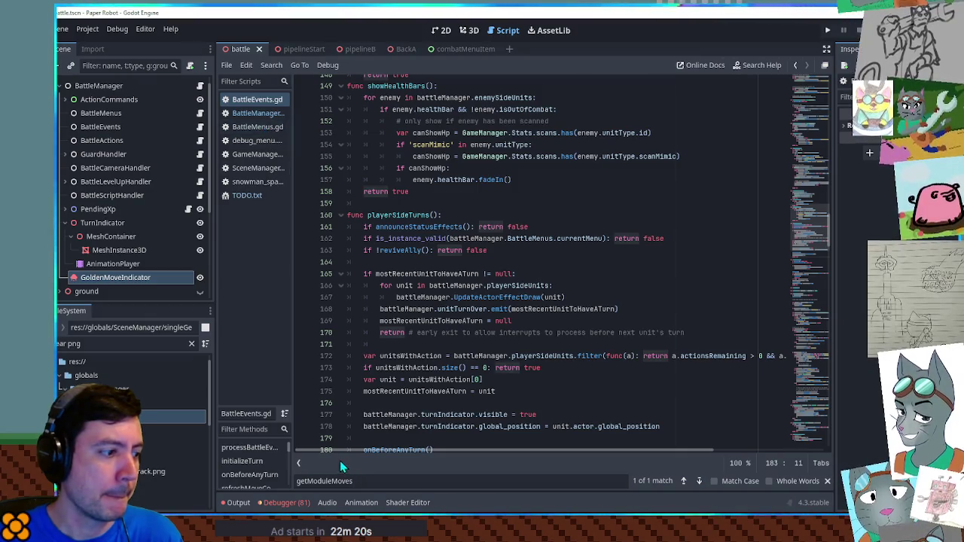
Step: Run a project-wide Find in Files search for 'scrap.', returning 42 matches in 8 files
{"action": "left_click", "coordinate": [364, 482]}
{"action": "key", "text": "ctrl+shift+a"}
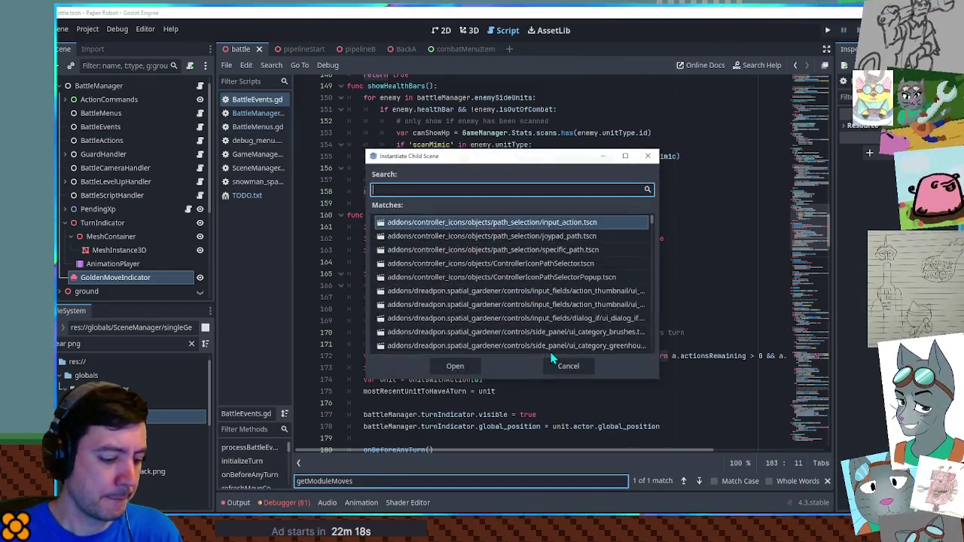
{"action": "key", "text": "Escape"}
{"action": "key", "text": "ctrl+shift+f"}
{"action": "type", "text": "scrap."}
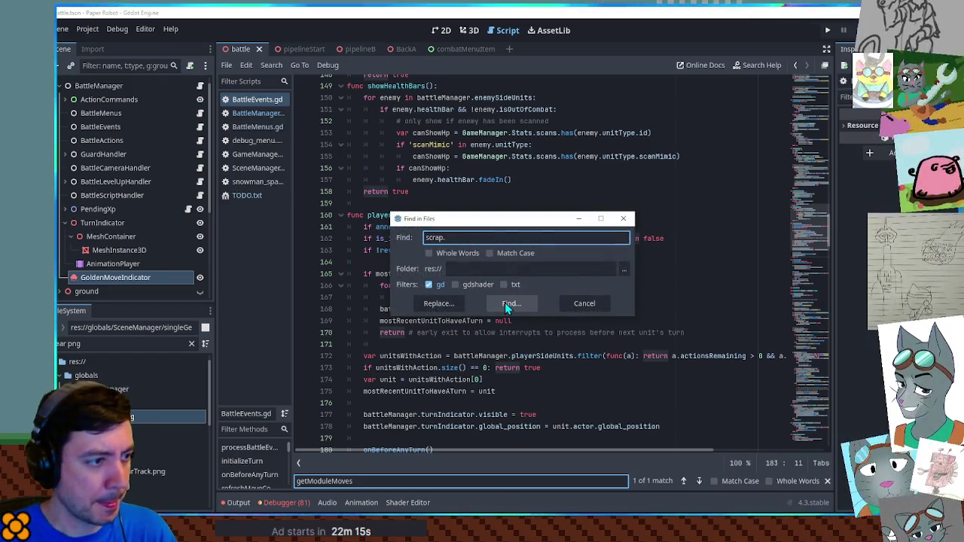
{"action": "left_click", "coordinate": [510, 303]}
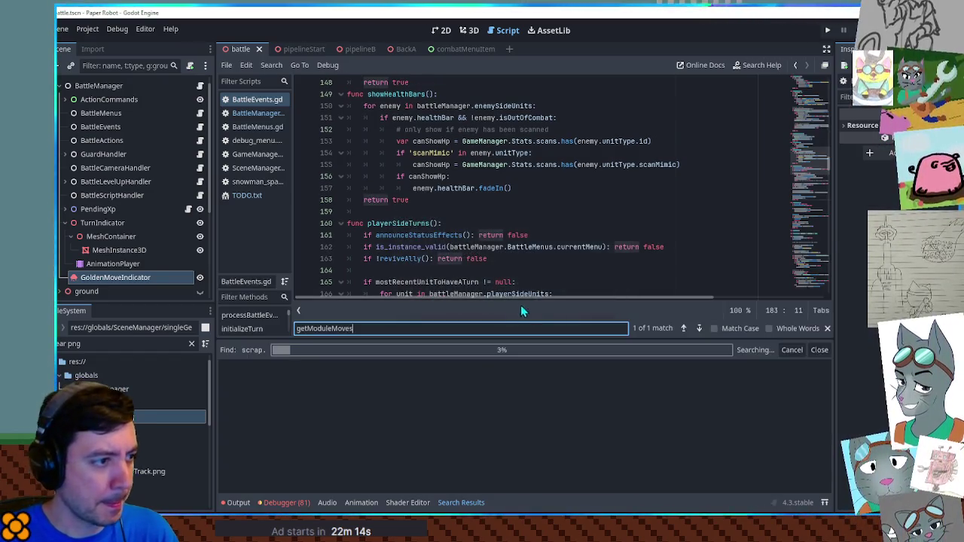
Step: Close the script find bar, browse the results, and open the line 365 match in BattleMenus.gd
{"action": "left_click", "coordinate": [827, 329]}
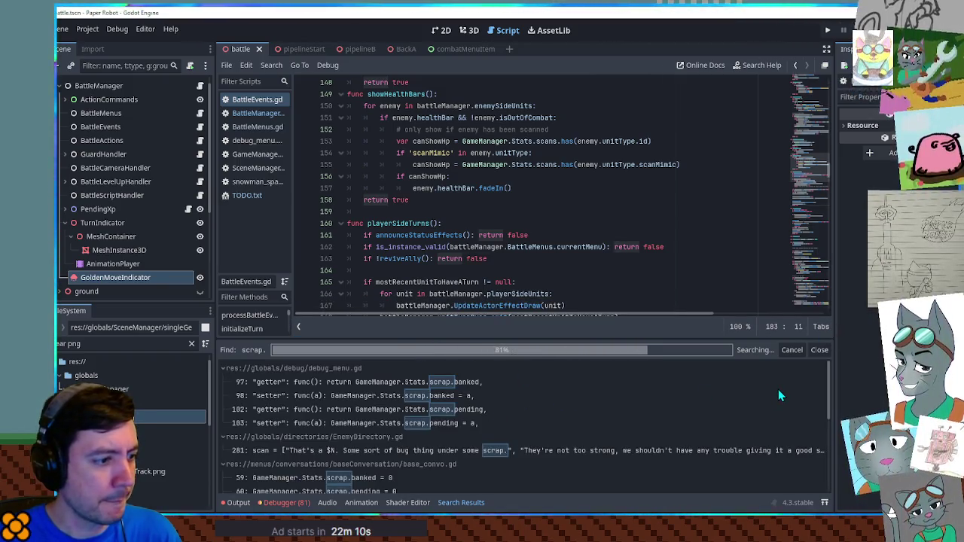
{"action": "scroll", "coordinate": [775, 389], "scroll_direction": "down", "scroll_amount": 5}
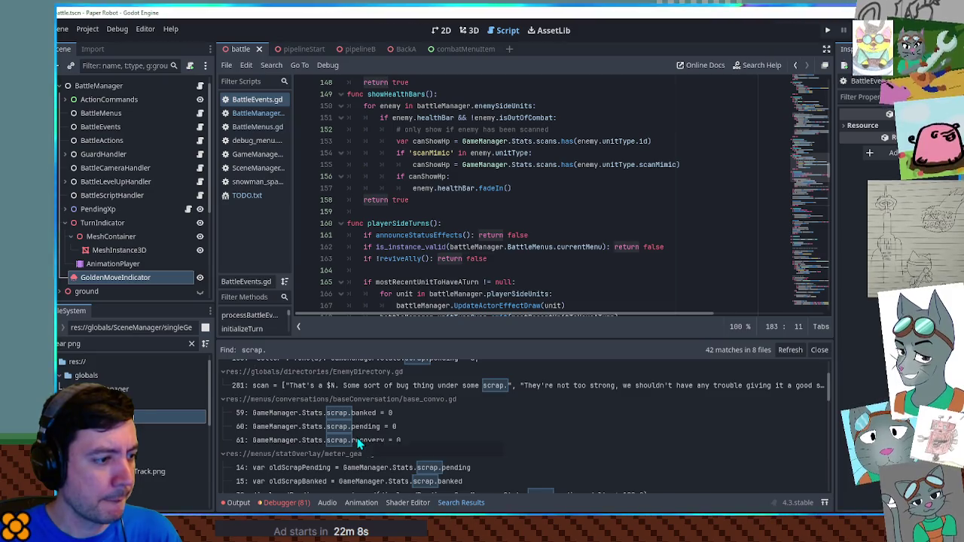
{"action": "scroll", "coordinate": [490, 426], "scroll_direction": "down", "scroll_amount": 4}
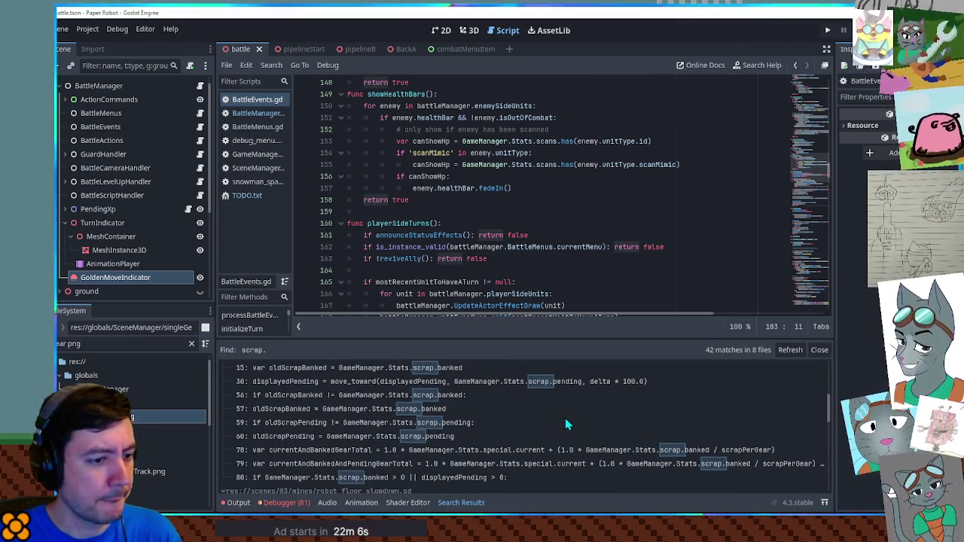
{"action": "scroll", "coordinate": [565, 424], "scroll_direction": "down", "scroll_amount": 2}
{"action": "scroll", "coordinate": [565, 424], "scroll_direction": "down", "scroll_amount": 2}
{"action": "scroll", "coordinate": [567, 424], "scroll_direction": "up", "scroll_amount": 1}
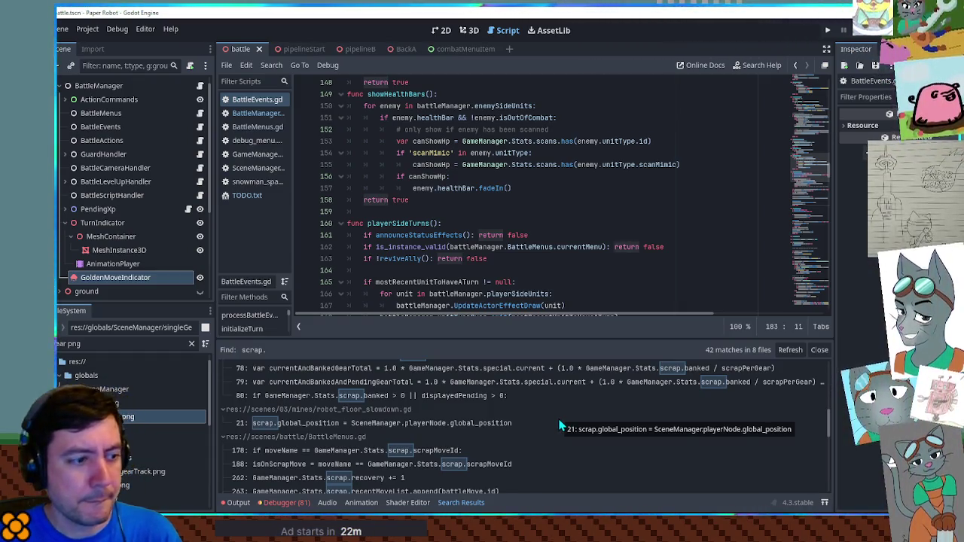
{"action": "scroll", "coordinate": [560, 426], "scroll_direction": "down", "scroll_amount": 2}
{"action": "scroll", "coordinate": [560, 426], "scroll_direction": "down", "scroll_amount": 1}
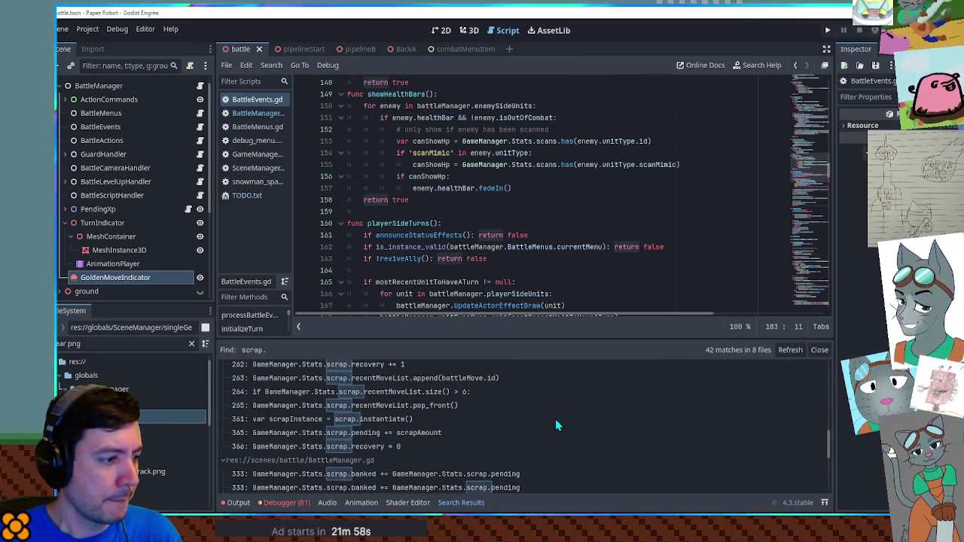
{"action": "left_click", "coordinate": [365, 433]}
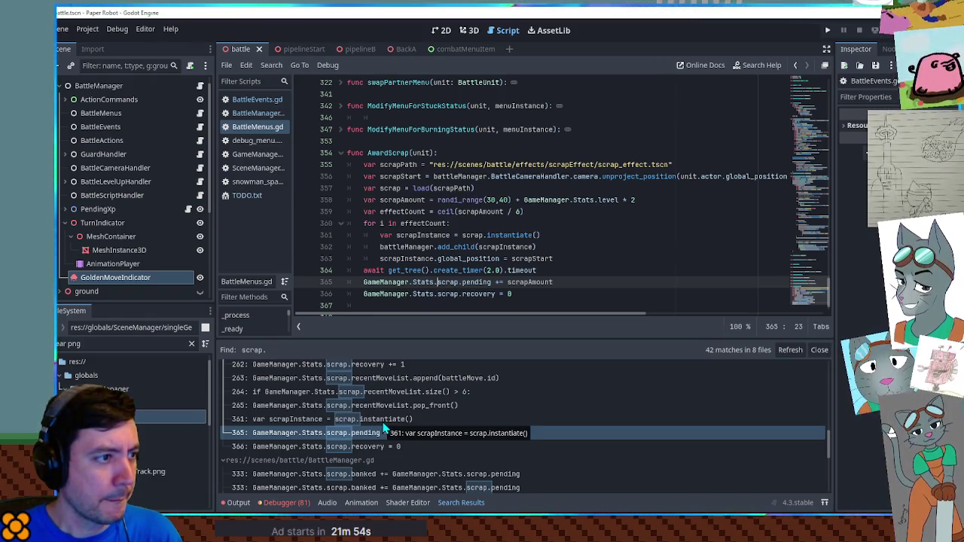
Step: Search the project for AwardScrap, finding 2 matches in BattleMenus.gd
{"action": "scroll", "coordinate": [459, 254], "scroll_direction": "down", "scroll_amount": 1}
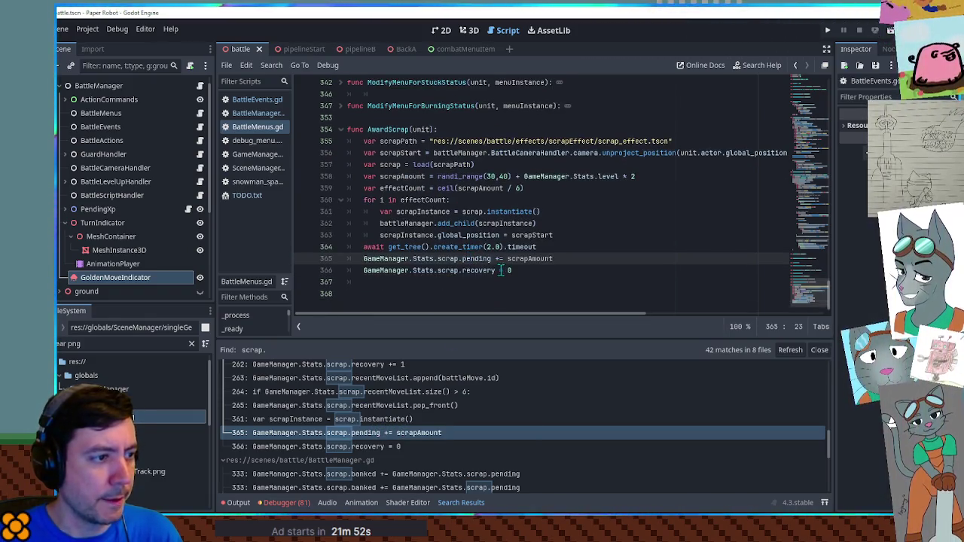
{"action": "double_click", "coordinate": [387, 130]}
{"action": "key", "text": "ctrl+shift+f"}
{"action": "left_click", "coordinate": [509, 306]}
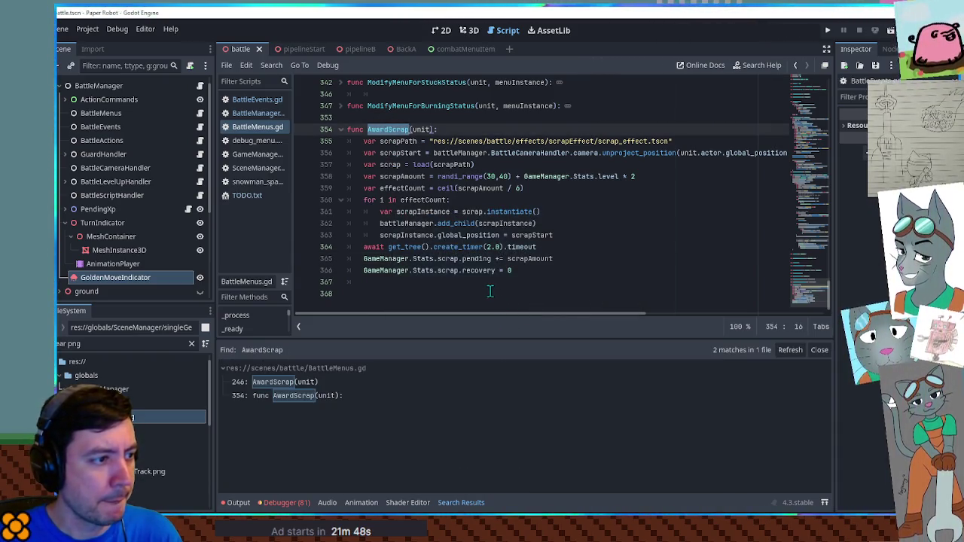
Step: Visit the AwardScrap call at line 246 and its definition at line 354, ending at the function's end
{"action": "double_click", "coordinate": [406, 224]}
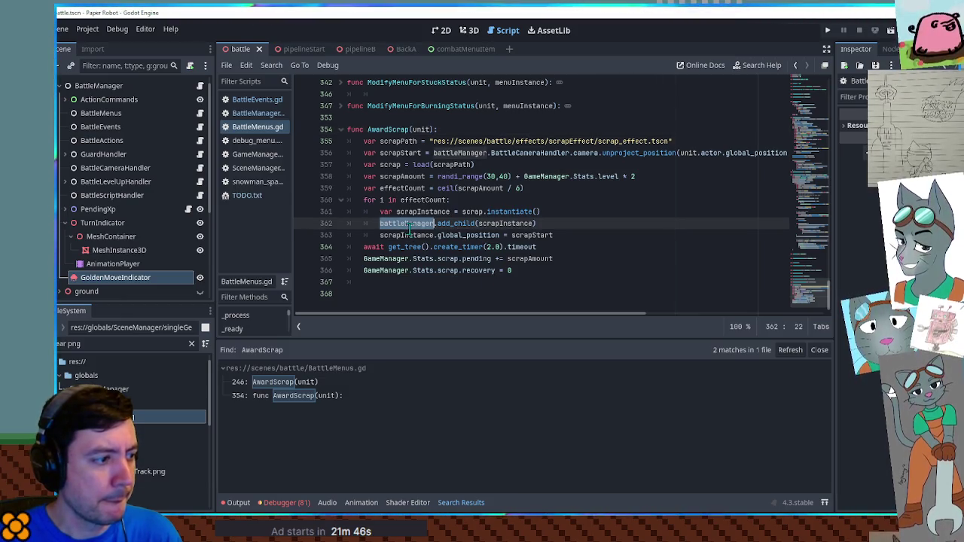
{"action": "left_click", "coordinate": [300, 386]}
{"action": "scroll", "coordinate": [476, 217], "scroll_direction": "up", "scroll_amount": 4}
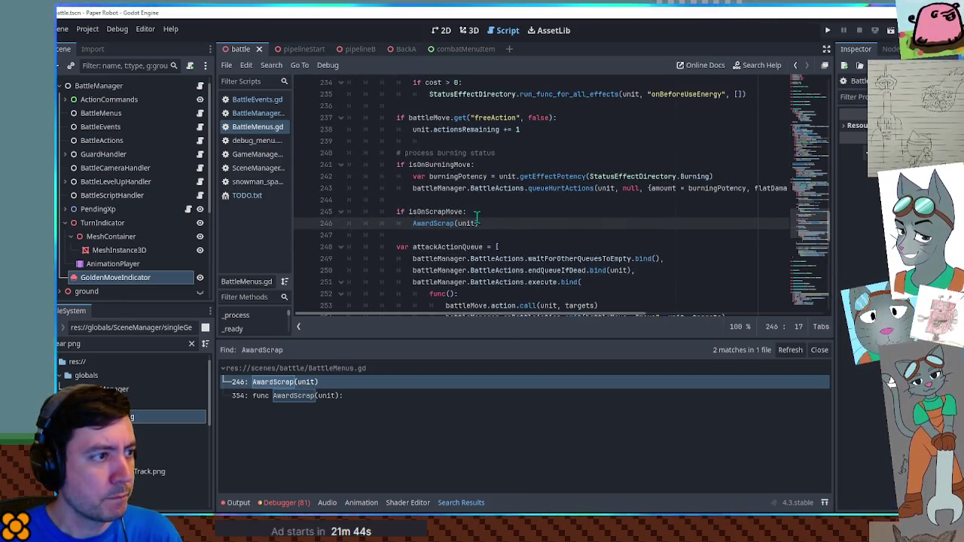
{"action": "scroll", "coordinate": [419, 247], "scroll_direction": "down", "scroll_amount": 3}
{"action": "left_click", "coordinate": [286, 398]}
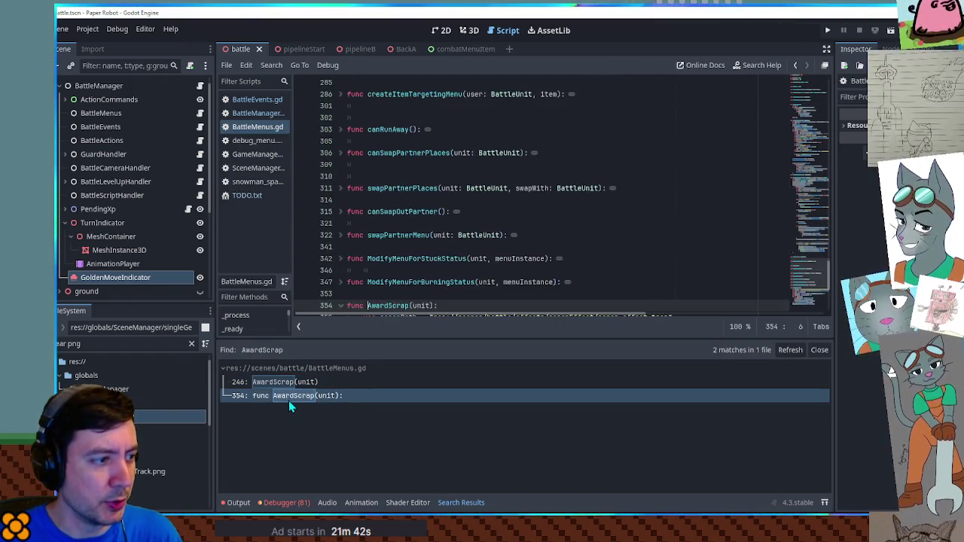
{"action": "left_click", "coordinate": [522, 280]}
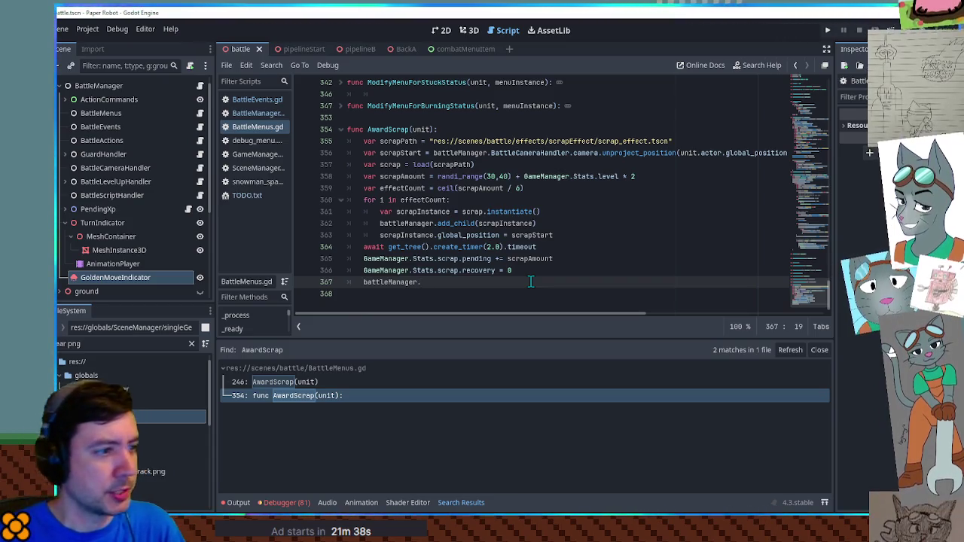
{"action": "key", "text": "BackSpace"}
{"action": "key", "text": "BackSpace"}
{"action": "key", "text": "BackSpace"}
Step: Add 'battleManager.goldenMoveIndicator.emitting = false' to AwardScrap, then run the BackA room scene
{"action": "key", "text": "Up"}
{"action": "key", "text": "Up"}
{"action": "key", "text": "Up"}
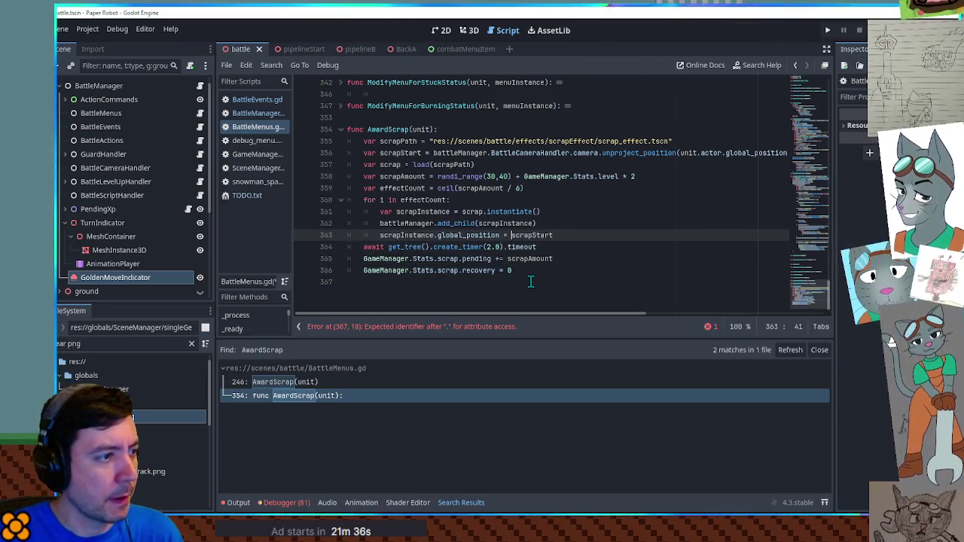
{"action": "key", "text": "Return"}
{"action": "key", "text": "Return"}
{"action": "key", "text": "BackSpace"}
{"action": "type", "text": "battleManager."}
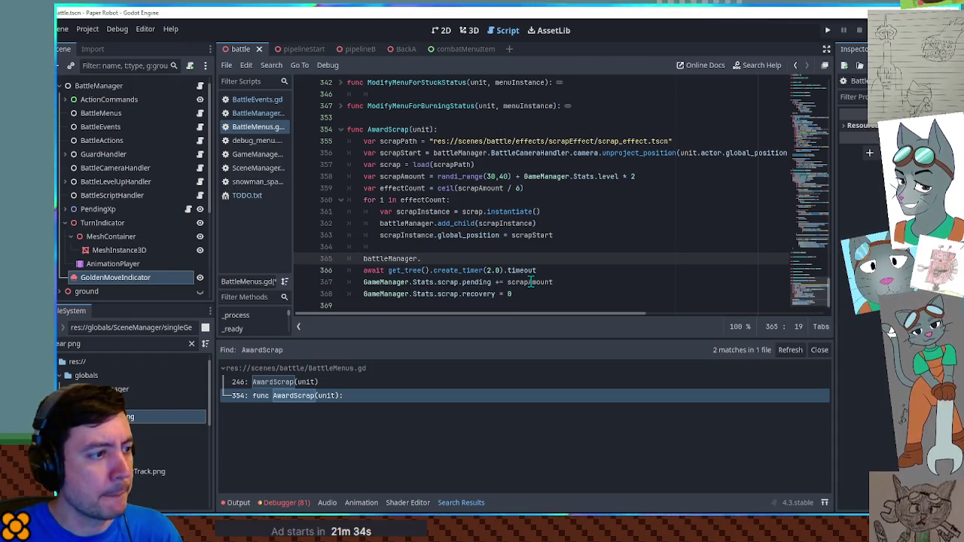
{"action": "type", "text": "golden"}
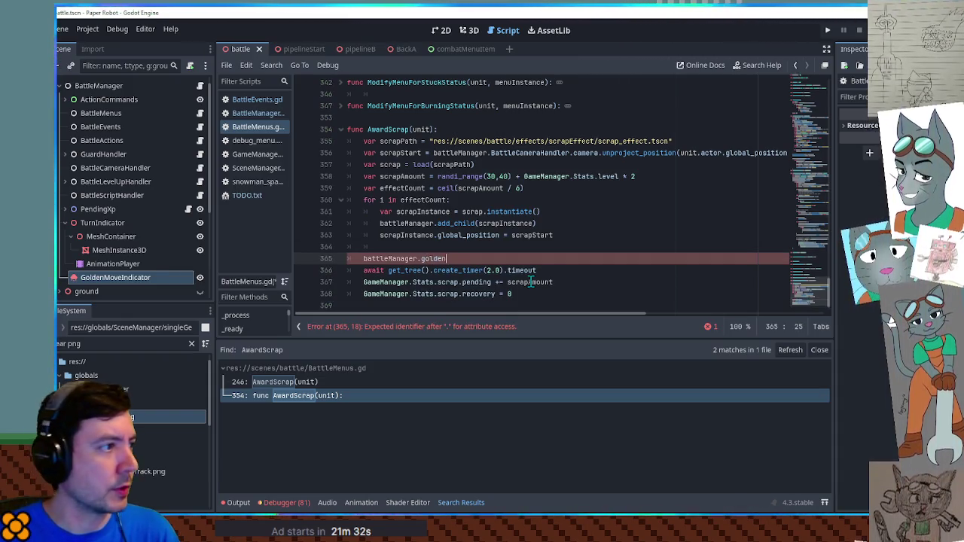
{"action": "left_click", "coordinate": [254, 111]}
{"action": "scroll", "coordinate": [412, 183], "scroll_direction": "up", "scroll_amount": 10}
{"action": "double_click", "coordinate": [412, 189]}
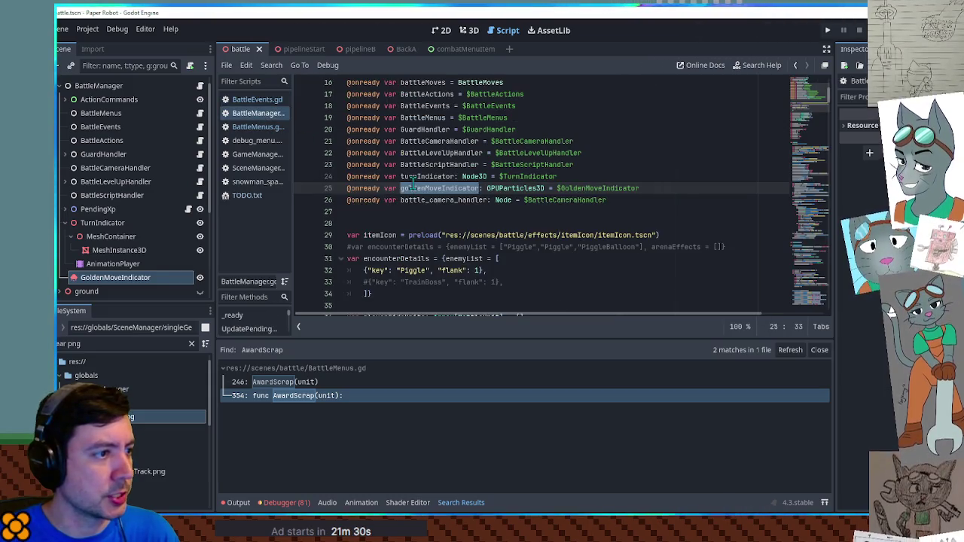
{"action": "left_click", "coordinate": [262, 128]}
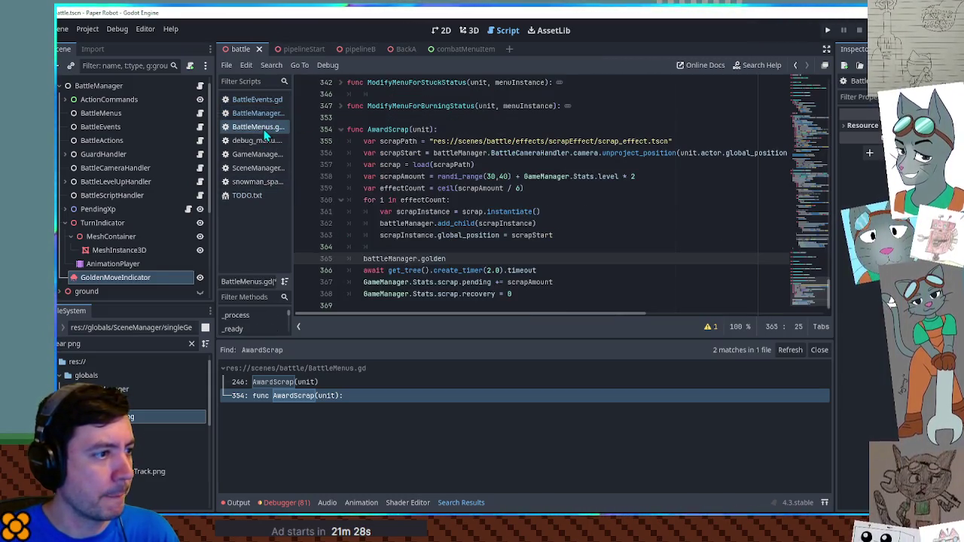
{"action": "type", "text": "MoveIndicator.emitting = fa"}
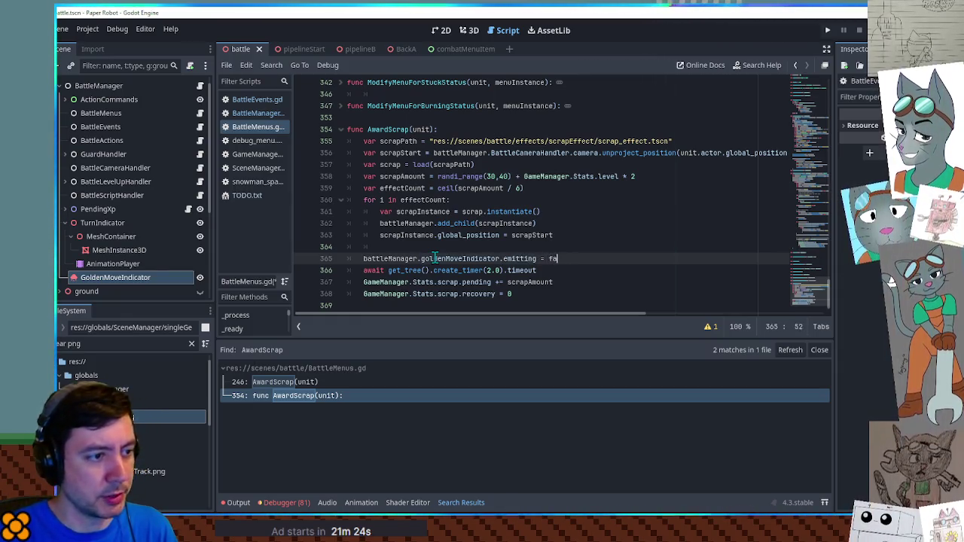
{"action": "type", "text": "lse"}
{"action": "left_click", "coordinate": [476, 236]}
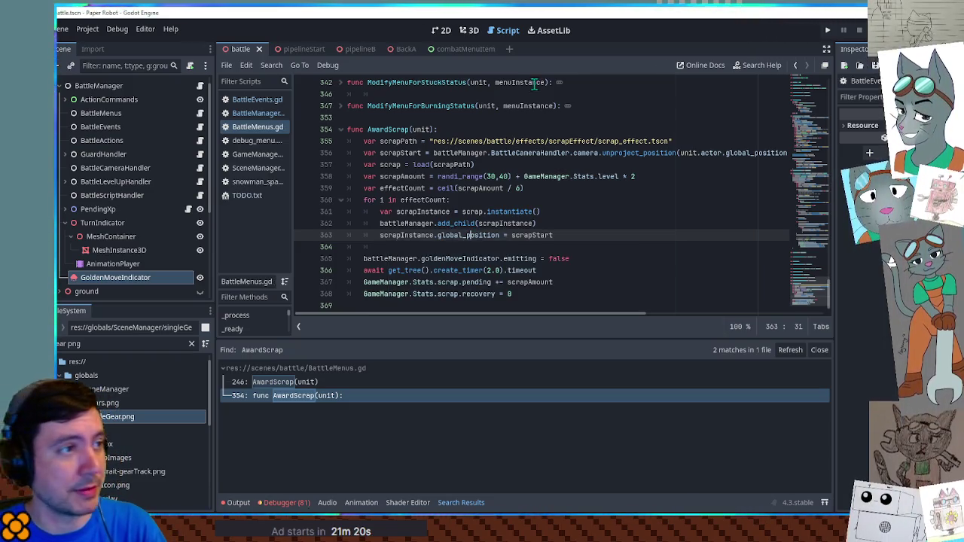
{"action": "left_click", "coordinate": [407, 49]}
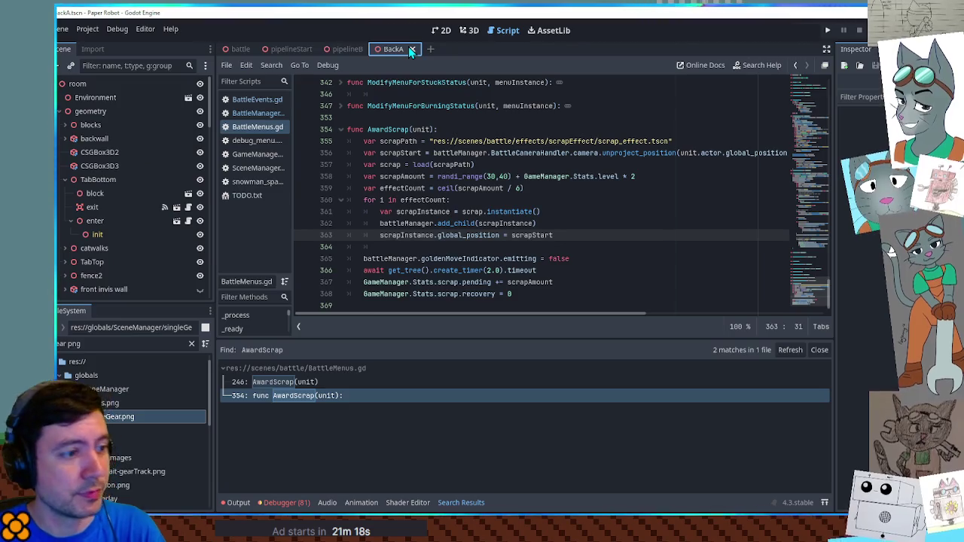
{"action": "key", "text": "F6"}
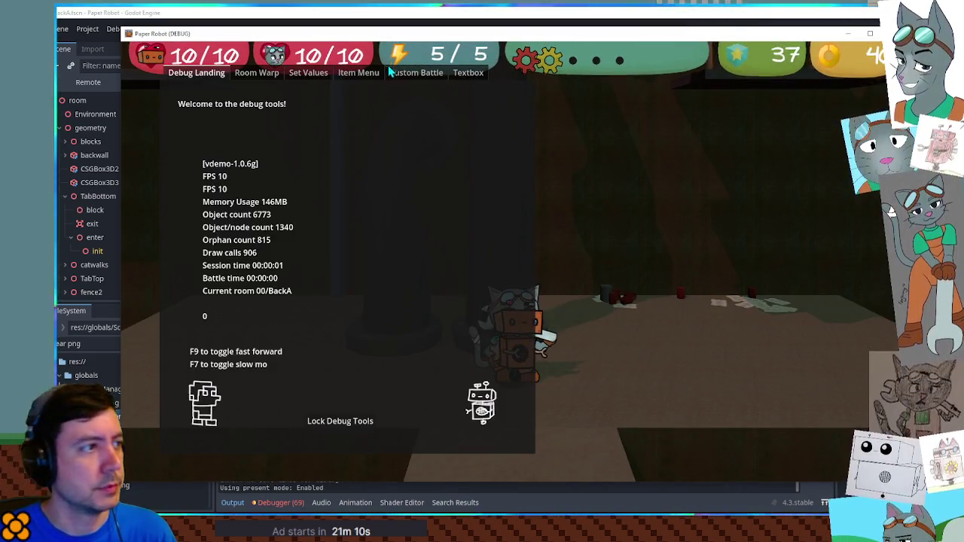
Step: Start a Debug custom battle with CaveMite as the first enemy and a chosen battle set
{"action": "left_click", "coordinate": [424, 76]}
{"action": "left_click", "coordinate": [226, 120]}
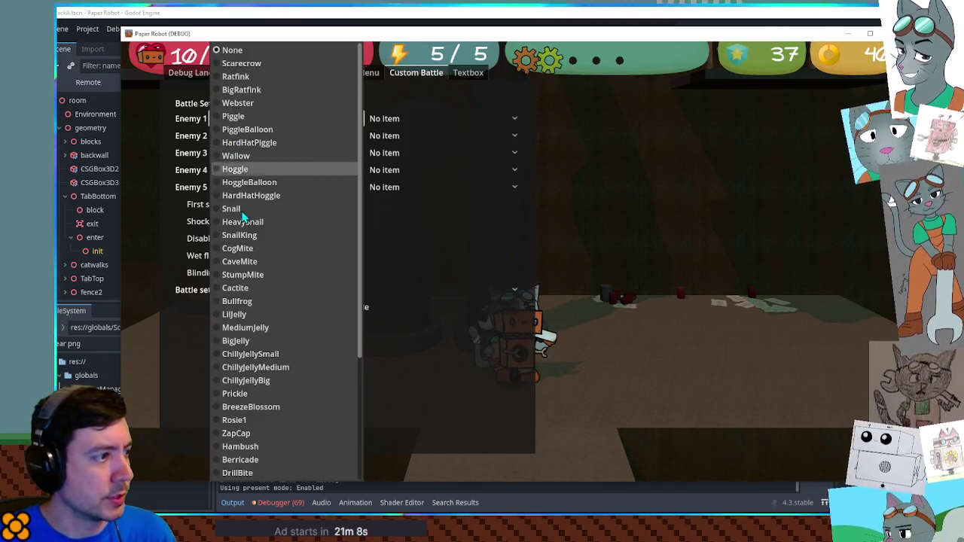
{"action": "left_click", "coordinate": [253, 263]}
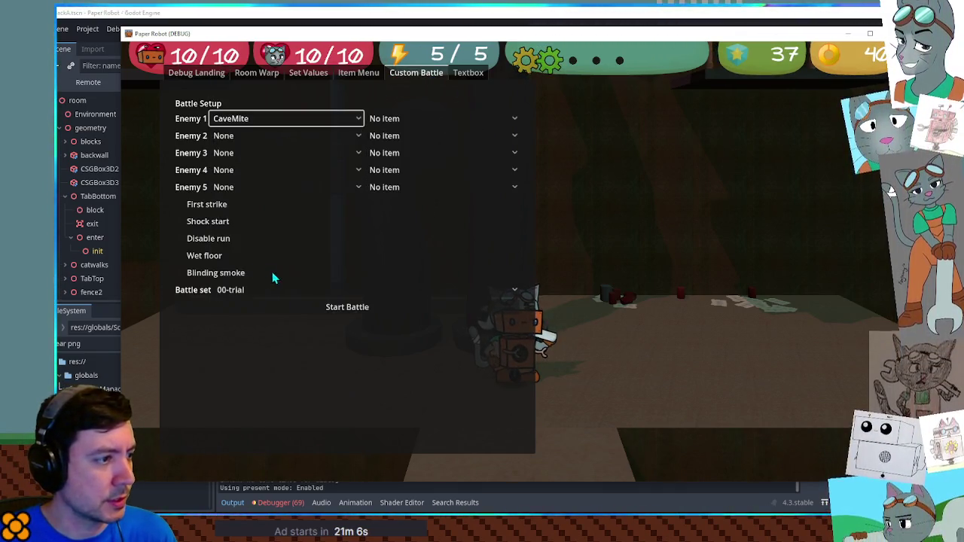
{"action": "left_click", "coordinate": [279, 290]}
{"action": "left_click", "coordinate": [271, 261]}
{"action": "left_click", "coordinate": [288, 306]}
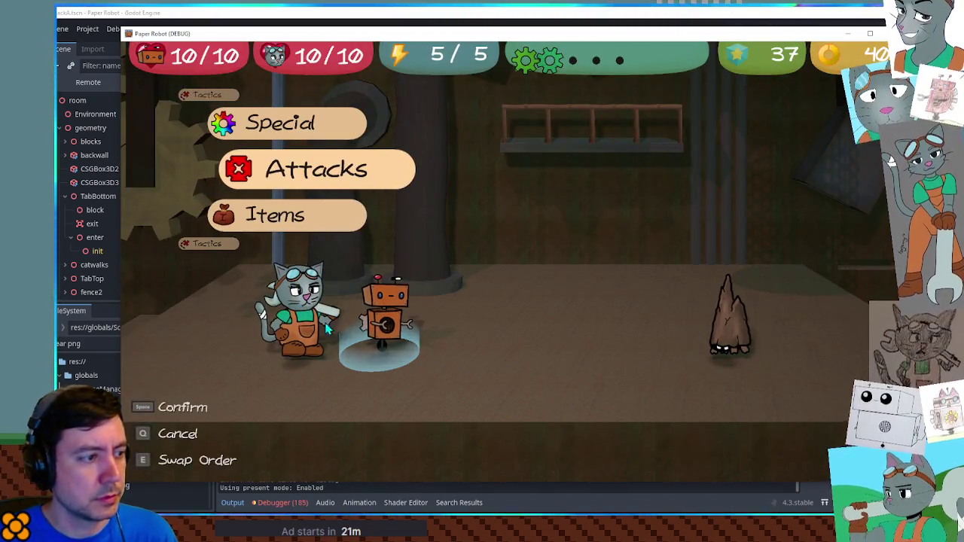
Step: Stop the game, hide the TurnIndicator node in the battle scene, and relaunch
{"action": "key", "text": "F8"}
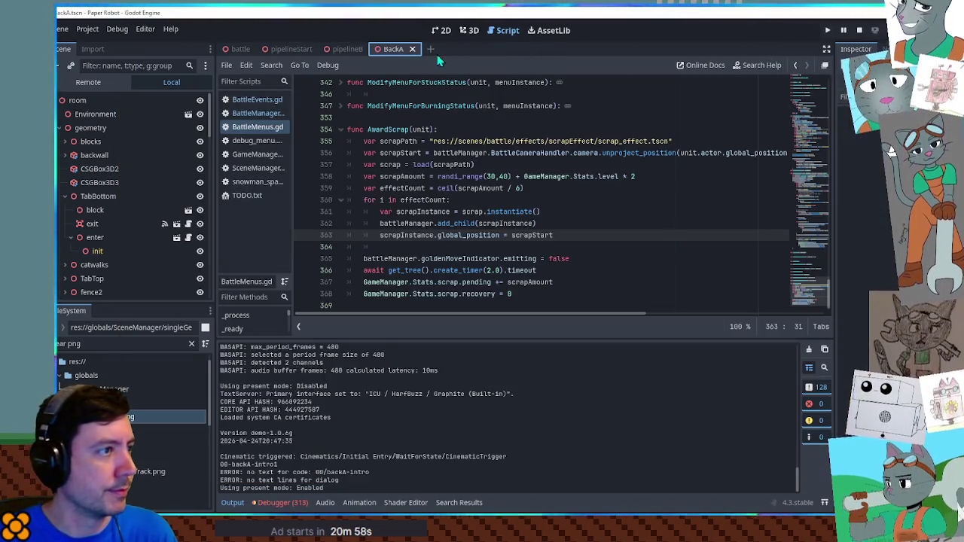
{"action": "left_click", "coordinate": [226, 50]}
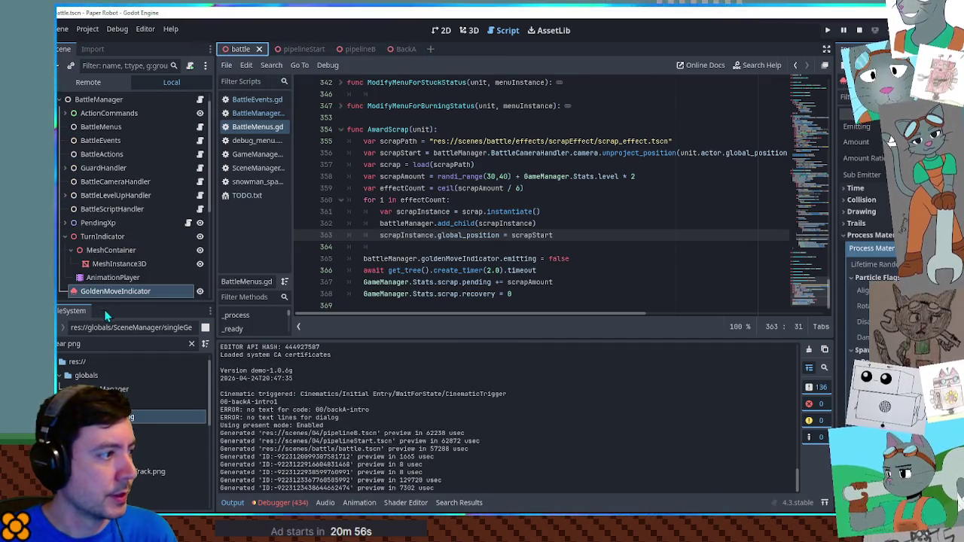
{"action": "left_click", "coordinate": [199, 236]}
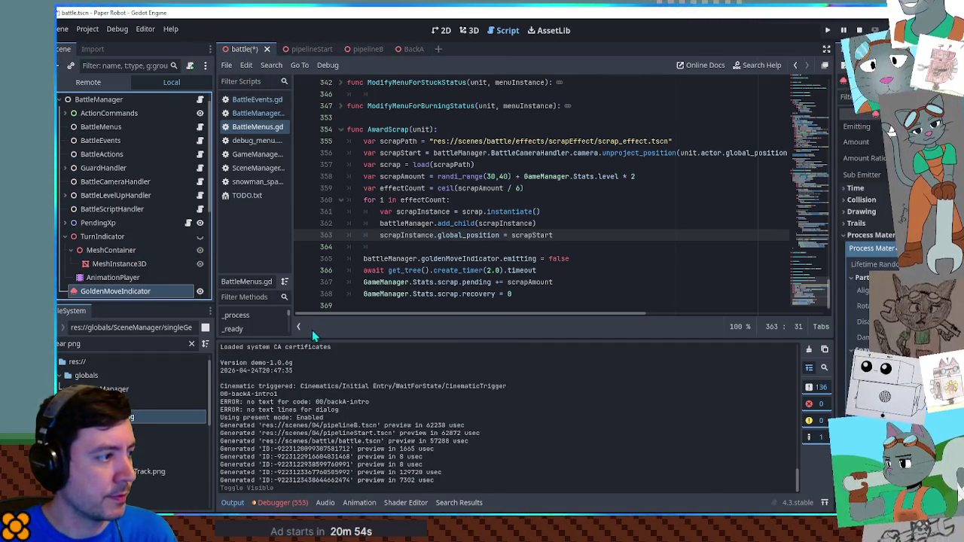
{"action": "key", "text": "F5"}
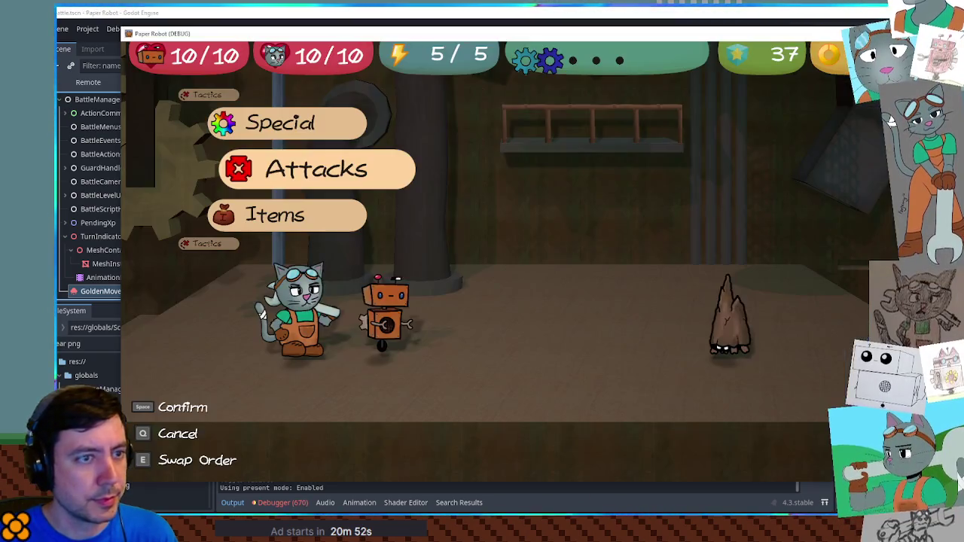
Step: Playtest the battle: Gear Spin on the spike enemy, then swap partners via Tactics
{"action": "key", "text": "space"}
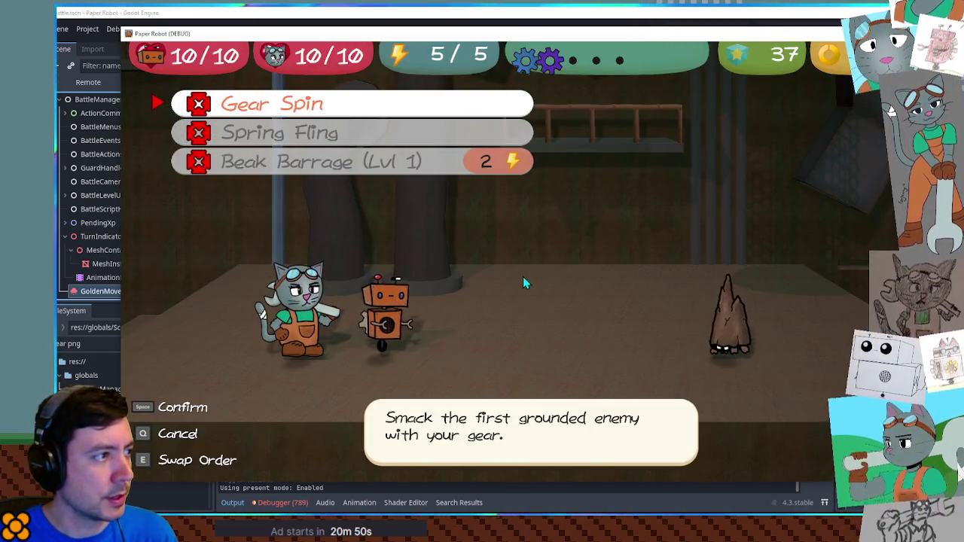
{"action": "key", "text": "space"}
{"action": "key", "text": "space"}
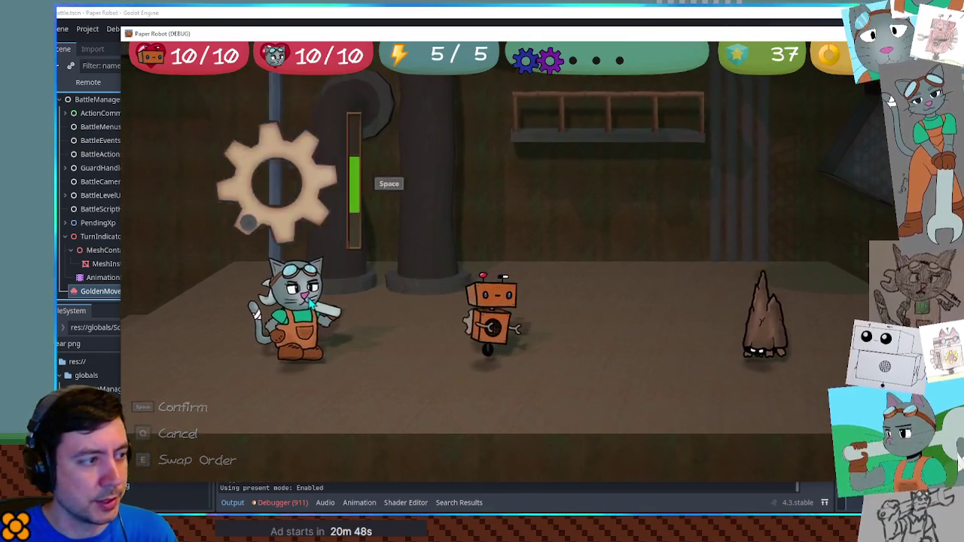
{"action": "key", "text": "space"}
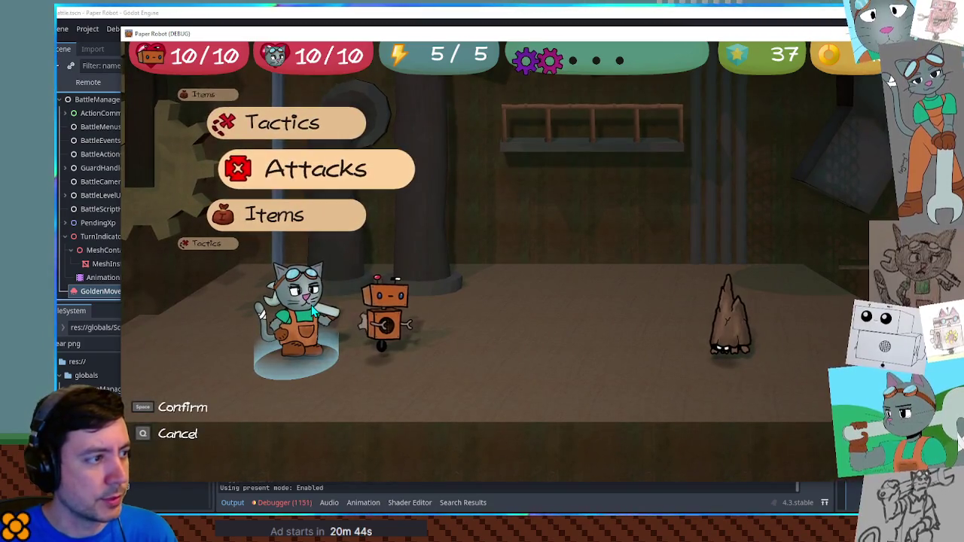
{"action": "key", "text": "space"}
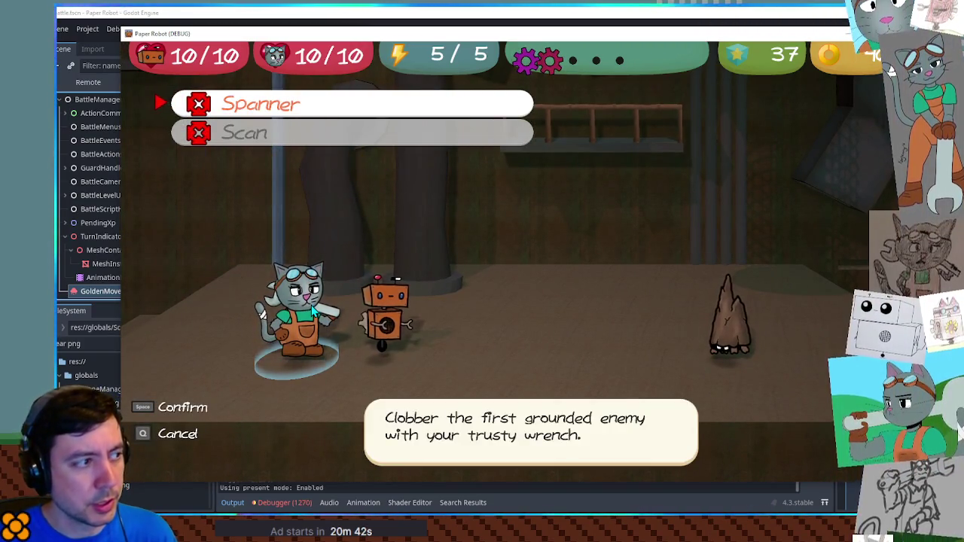
{"action": "key", "text": "q"}
{"action": "key", "text": "Up"}
{"action": "key", "text": "space"}
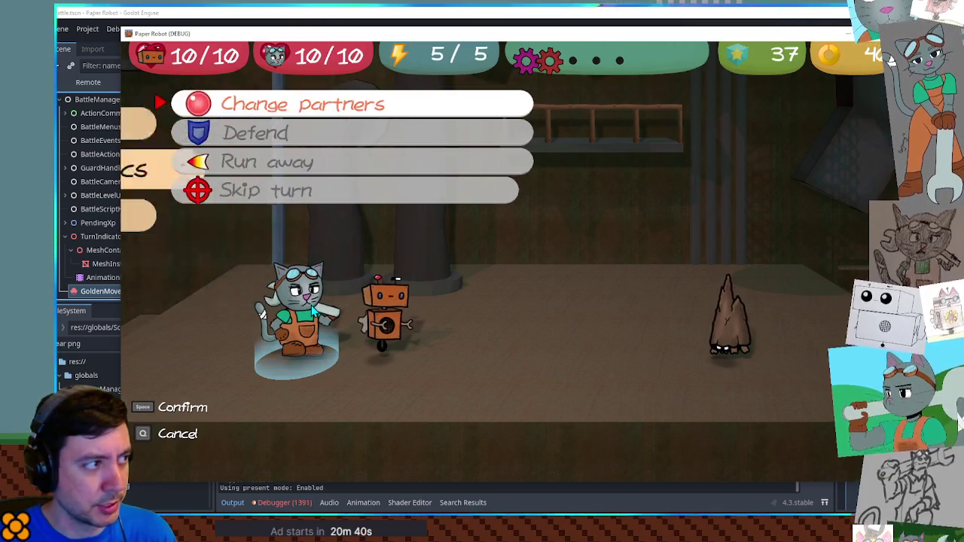
{"action": "key", "text": "space"}
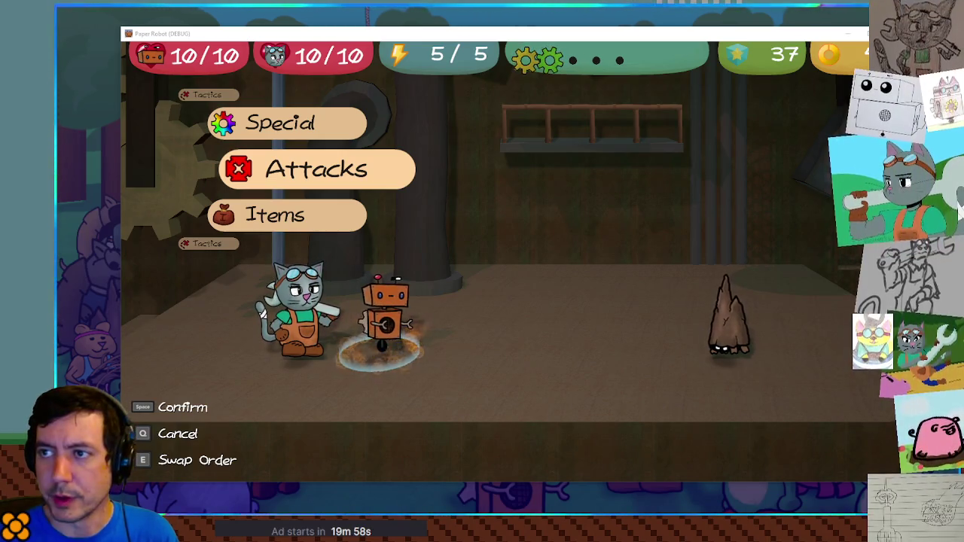
{"action": "key", "text": "alt+F4"}
{"action": "left_click", "coordinate": [475, 30]}
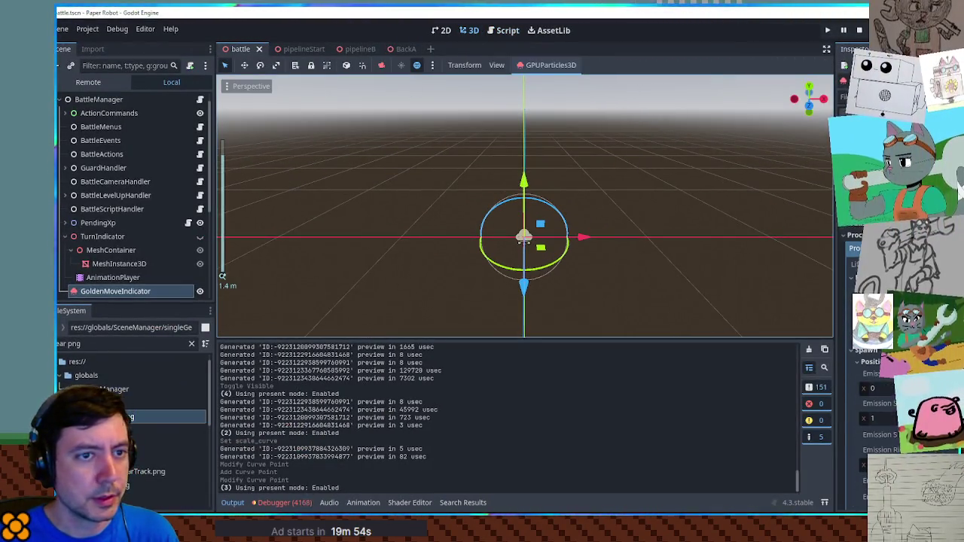
Step: Preview GoldenMoveIndicator emitting, adjust its particle alpha curve, and save the battle scene
{"action": "left_click", "coordinate": [959, 188]}
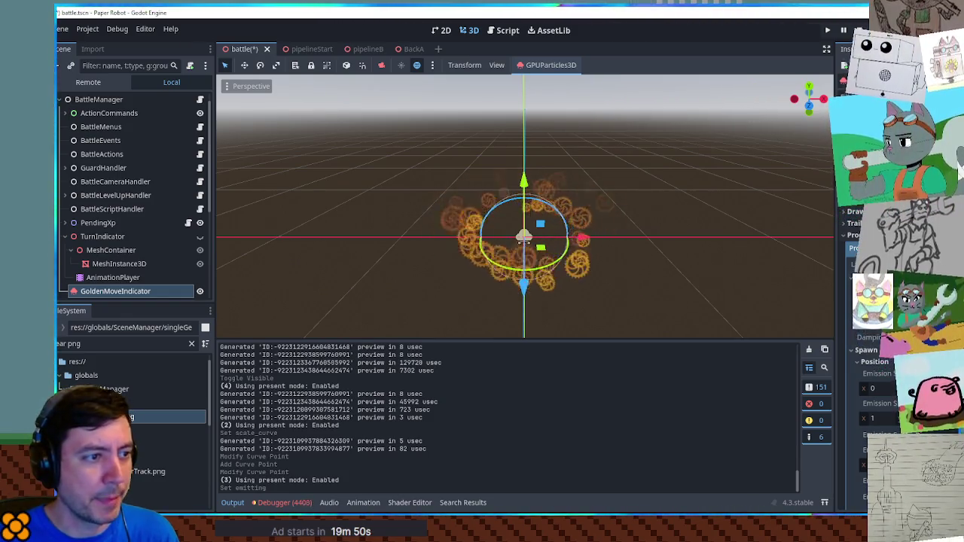
{"action": "scroll", "coordinate": [867, 392], "scroll_direction": "down", "scroll_amount": 5}
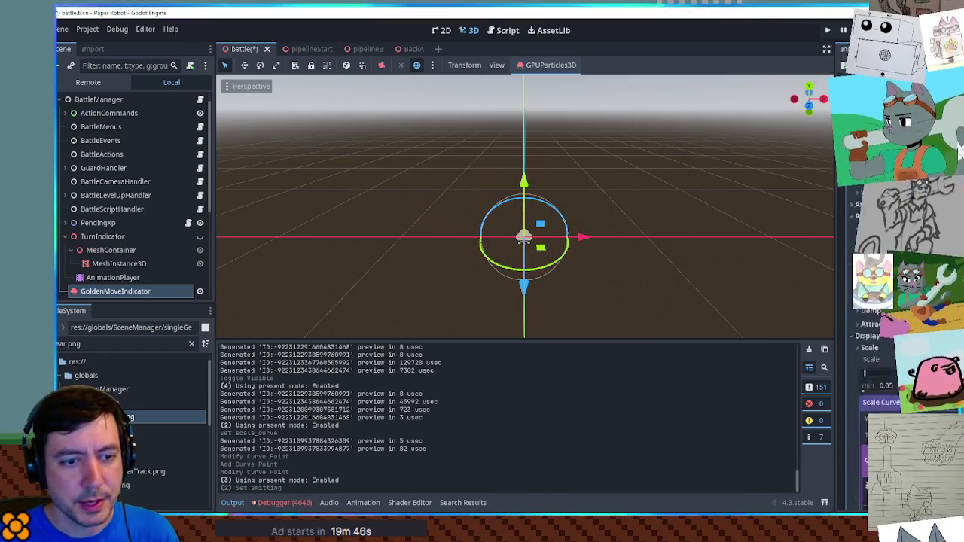
{"action": "left_click", "coordinate": [881, 359]}
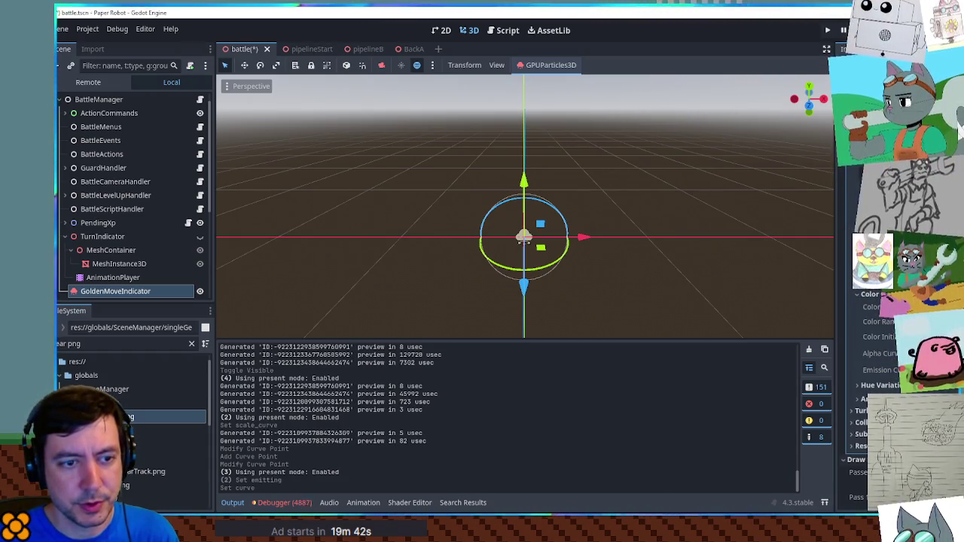
{"action": "left_click", "coordinate": [880, 354]}
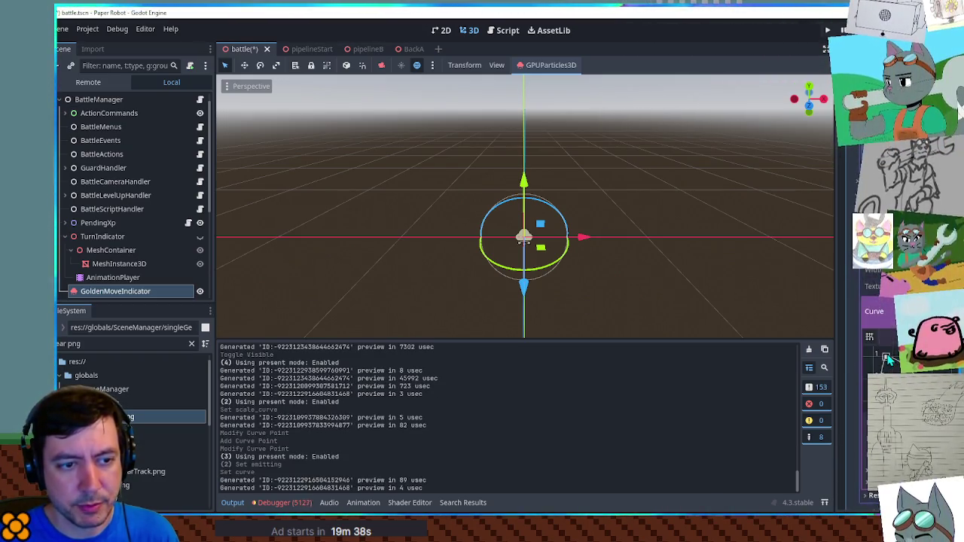
{"action": "key", "text": "ctrl+s"}
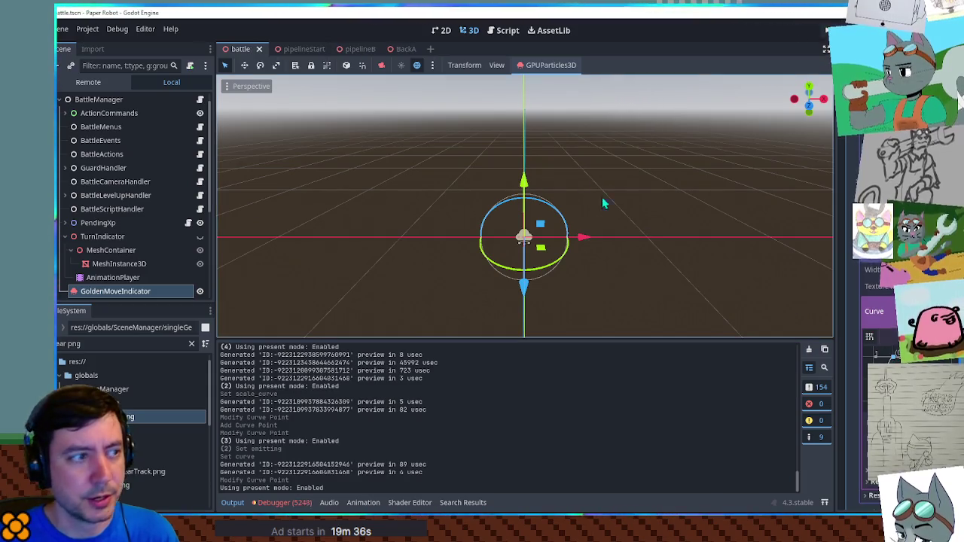
{"action": "left_click", "coordinate": [503, 31]}
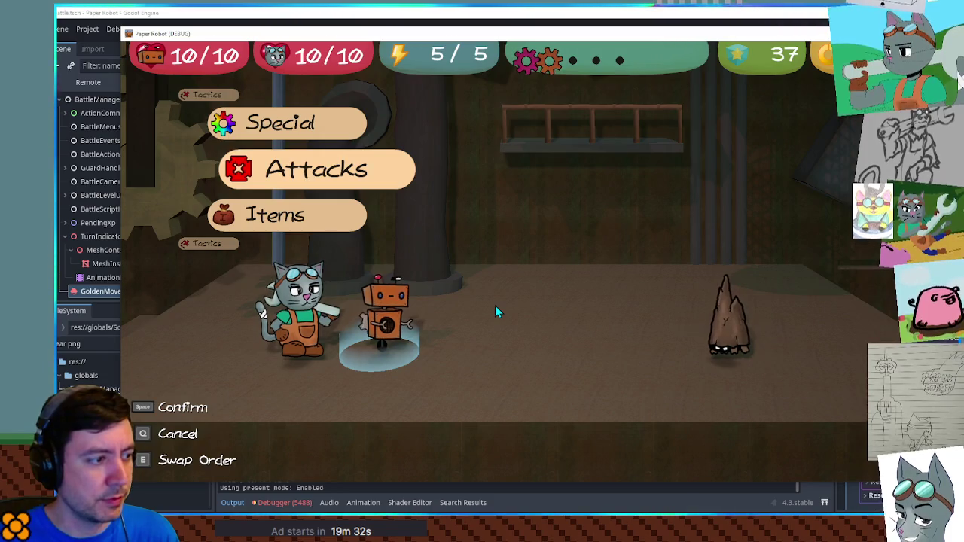
Step: Press E in the running battle to swap the cat and robot's turn order
{"action": "key", "text": "e"}
{"action": "key", "text": "e"}
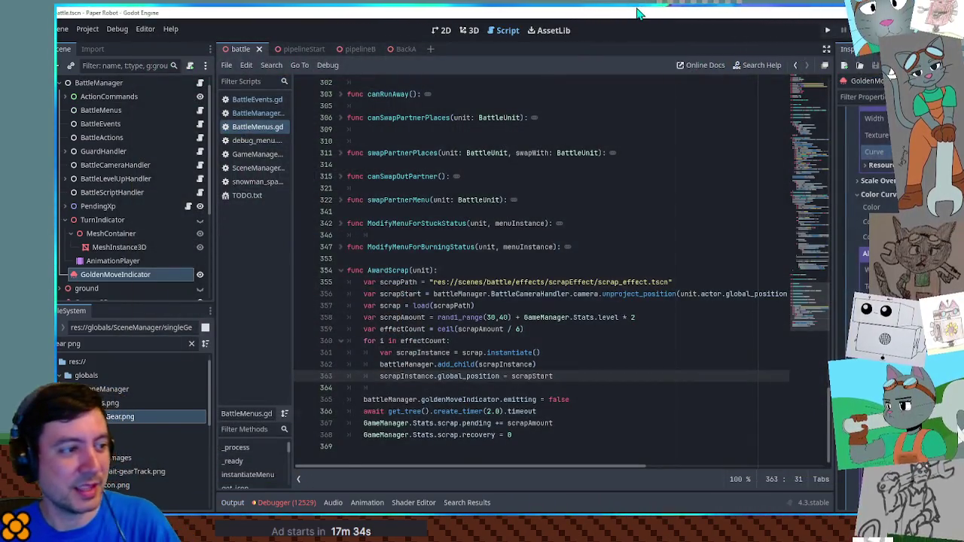
Step: Relaunch the game from BattleMenus.gd with F5 to enter the forest battle against a Piggle
{"action": "left_click", "coordinate": [538, 223]}
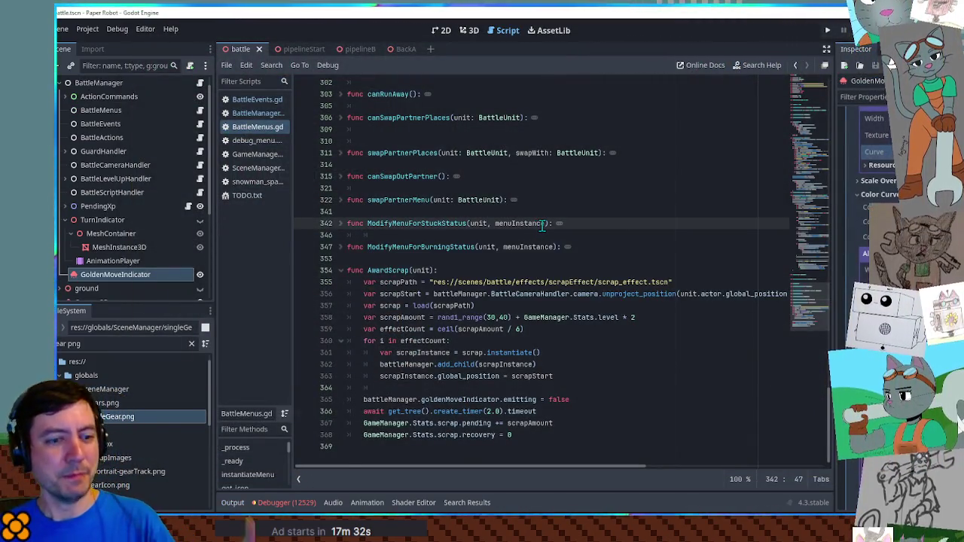
{"action": "key", "text": "F5"}
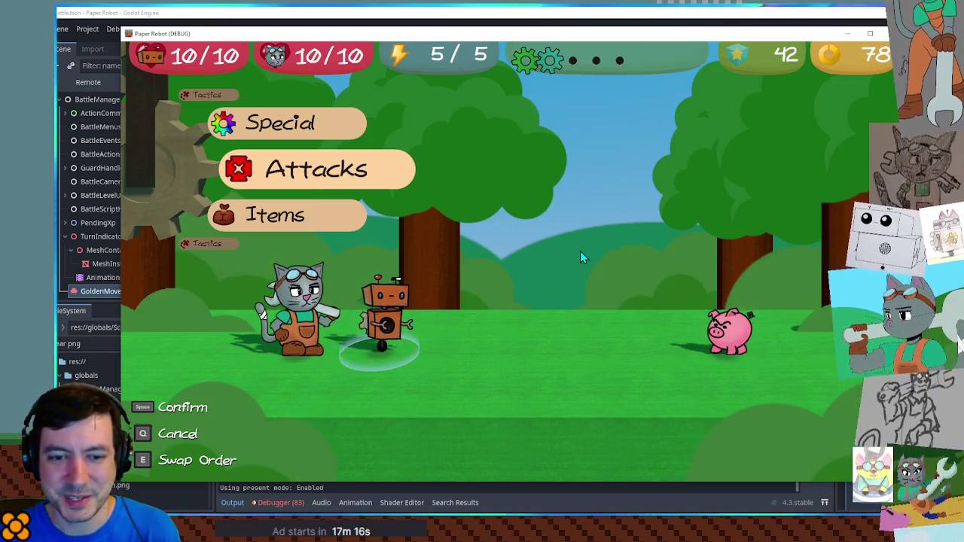
Step: Attack the Piggle with the robot's Gear Spin
{"action": "key", "text": "space"}
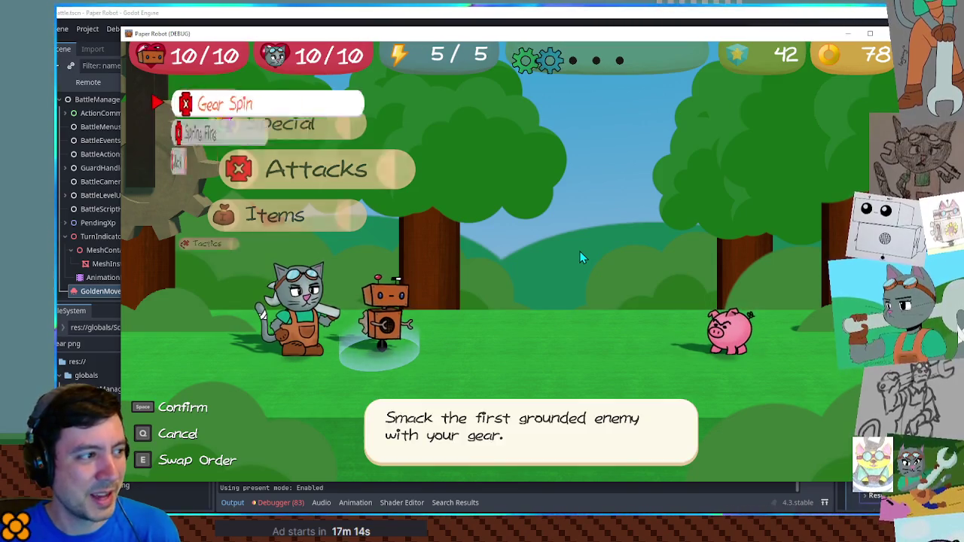
{"action": "key", "text": "space"}
{"action": "key", "text": "space"}
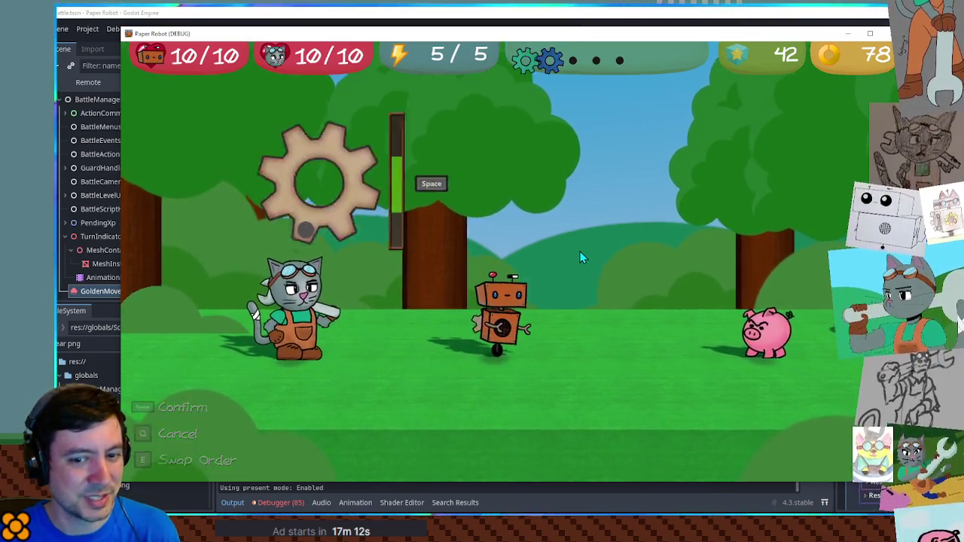
{"action": "key", "text": "space"}
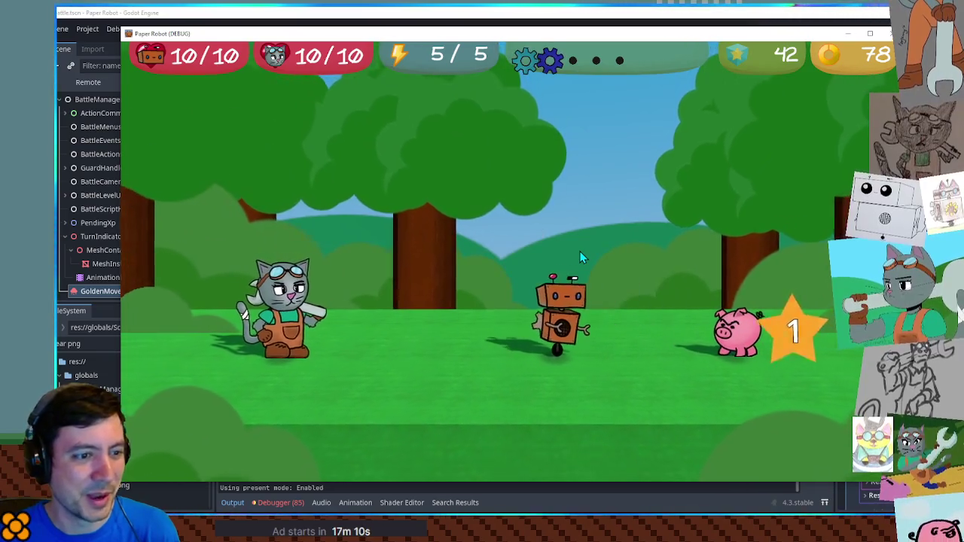
Step: Check Tactics, reopen the attack list a few times, then stop the game with F8
{"action": "key", "text": "Up"}
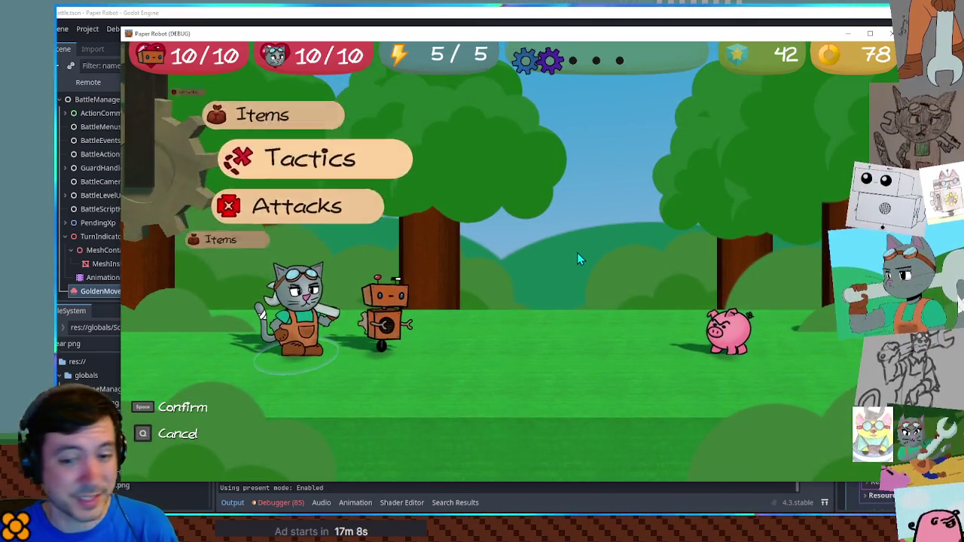
{"action": "key", "text": "space"}
{"action": "key", "text": "space"}
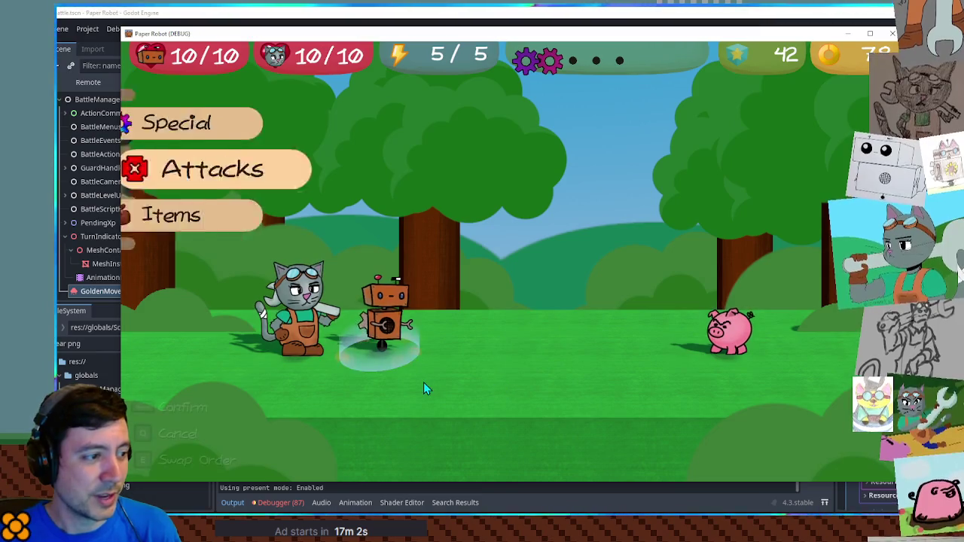
{"action": "key", "text": "space"}
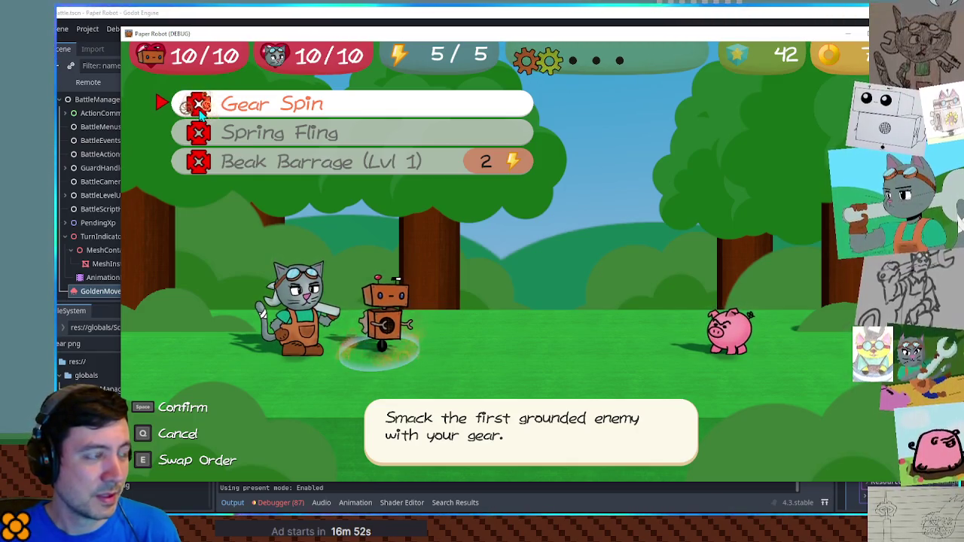
{"action": "key", "text": "q"}
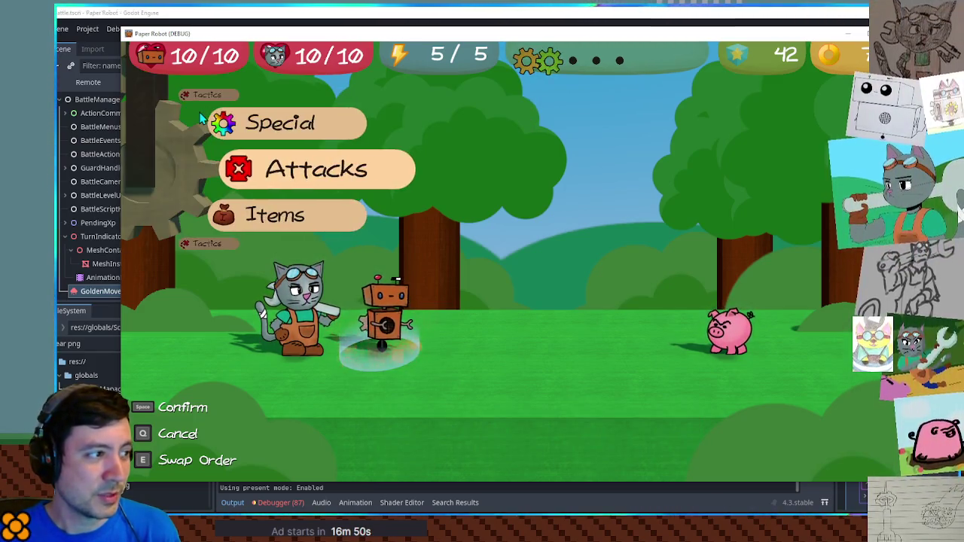
{"action": "key", "text": "space"}
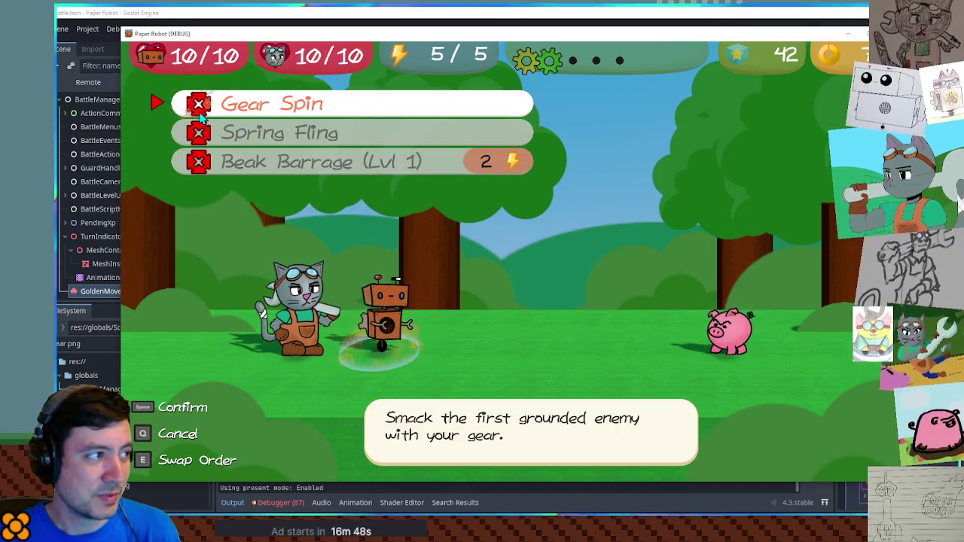
{"action": "key", "text": "q"}
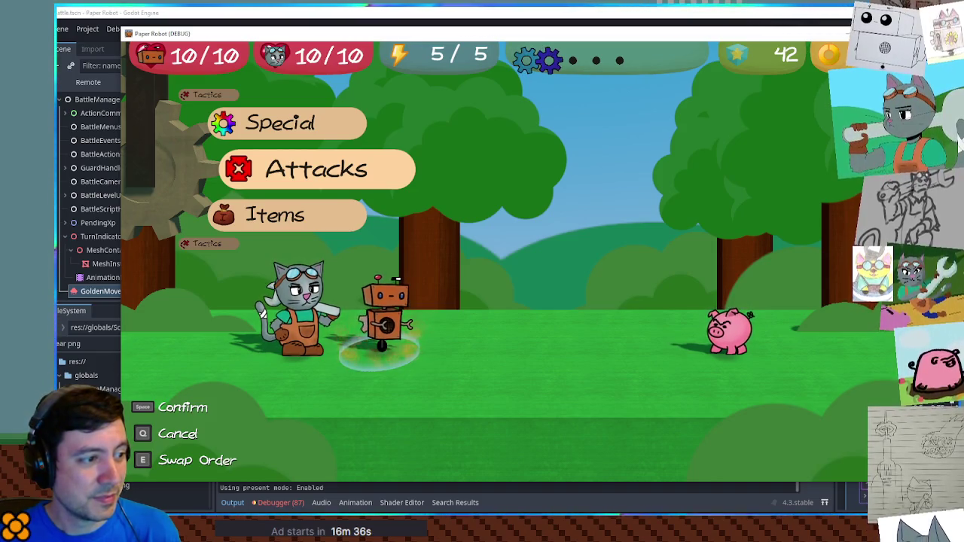
{"action": "key", "text": "F8"}
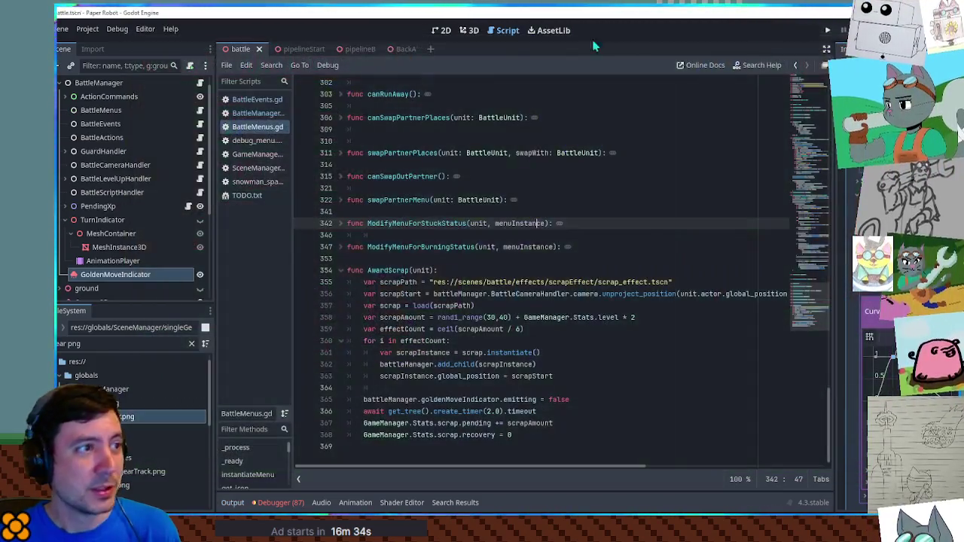
Step: In TODO.txt, replace the 'player turn effect, change to GOLDEN' line with 'in-battle tutorial', then view snowman_spawner.gd
{"action": "left_click", "coordinate": [247, 196]}
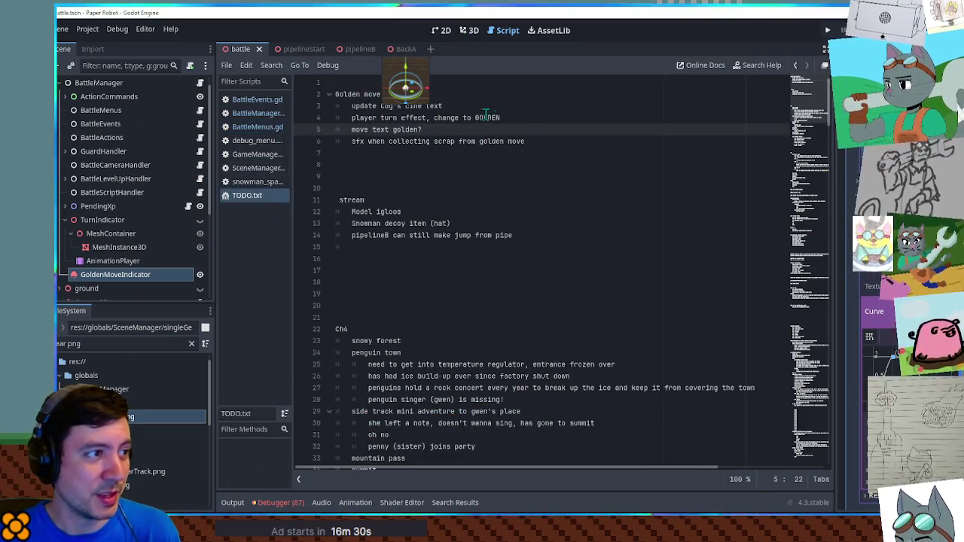
{"action": "left_click", "coordinate": [532, 119]}
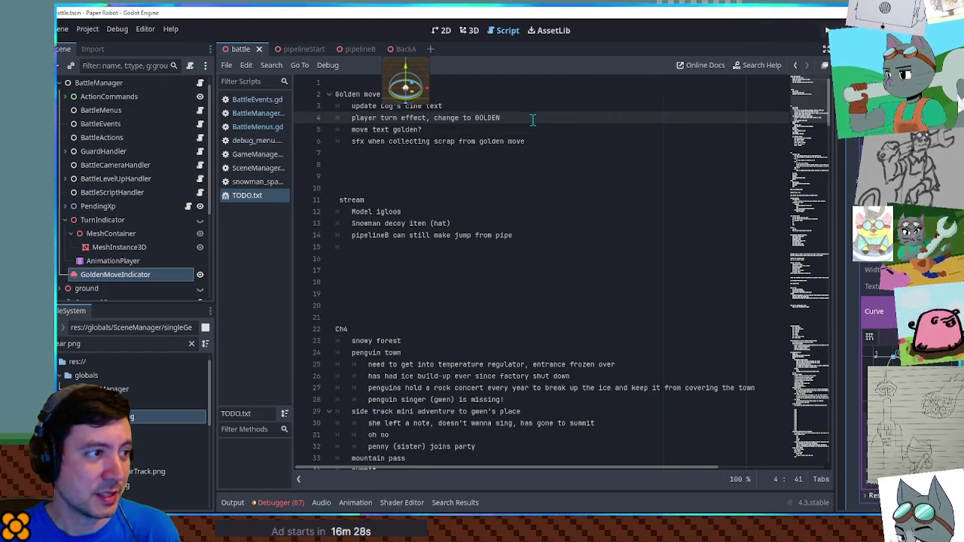
{"action": "key", "text": "ctrl+shift+k"}
{"action": "left_click", "coordinate": [432, 137]}
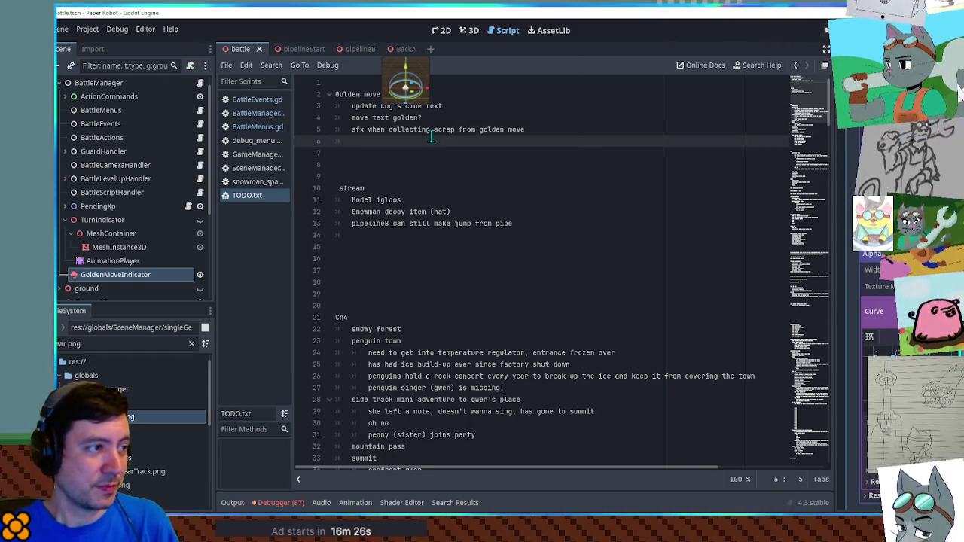
{"action": "type", "text": "in-b"}
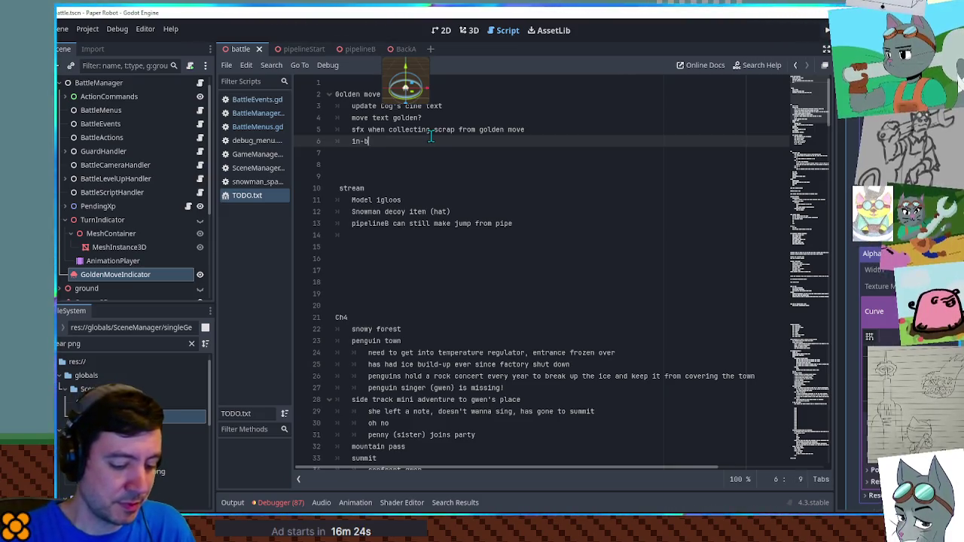
{"action": "type", "text": "attle tutorial"}
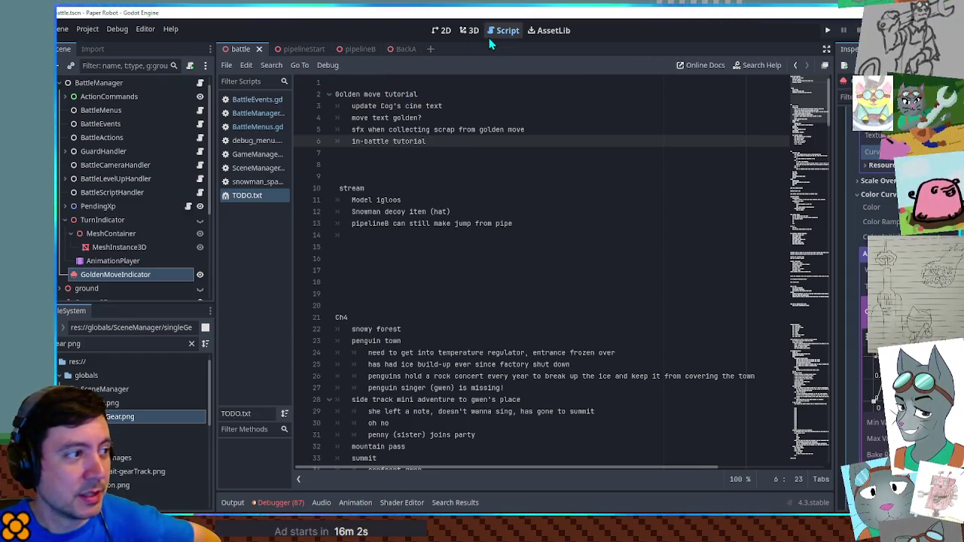
{"action": "left_click", "coordinate": [253, 185]}
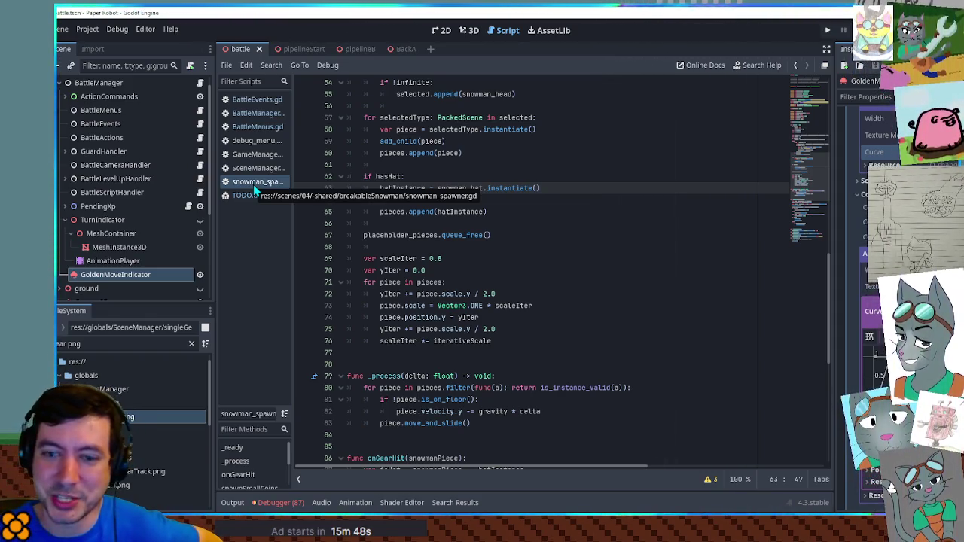
Step: Close the snowman_spawner.gd and debug_menu.gd scripts
{"action": "left_click", "coordinate": [493, 223]}
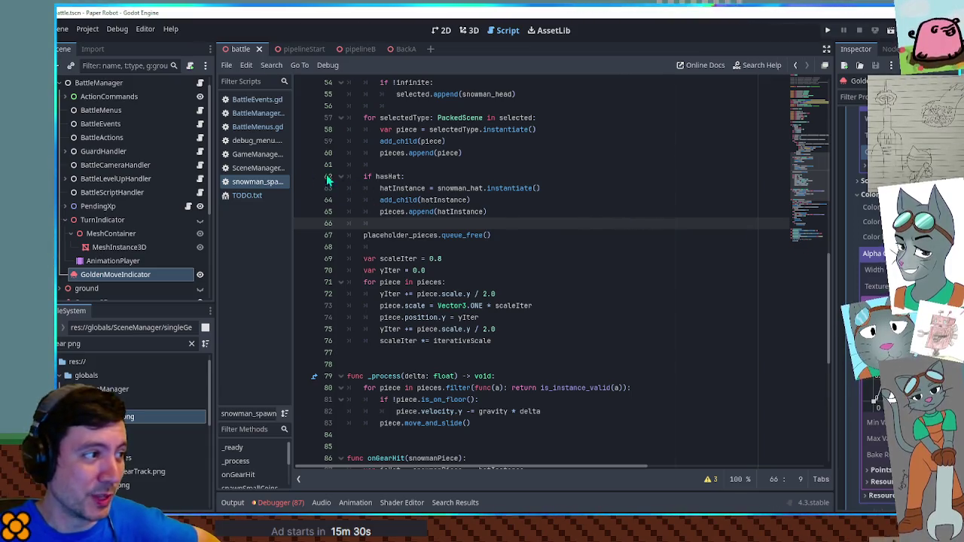
{"action": "middle_click", "coordinate": [252, 182]}
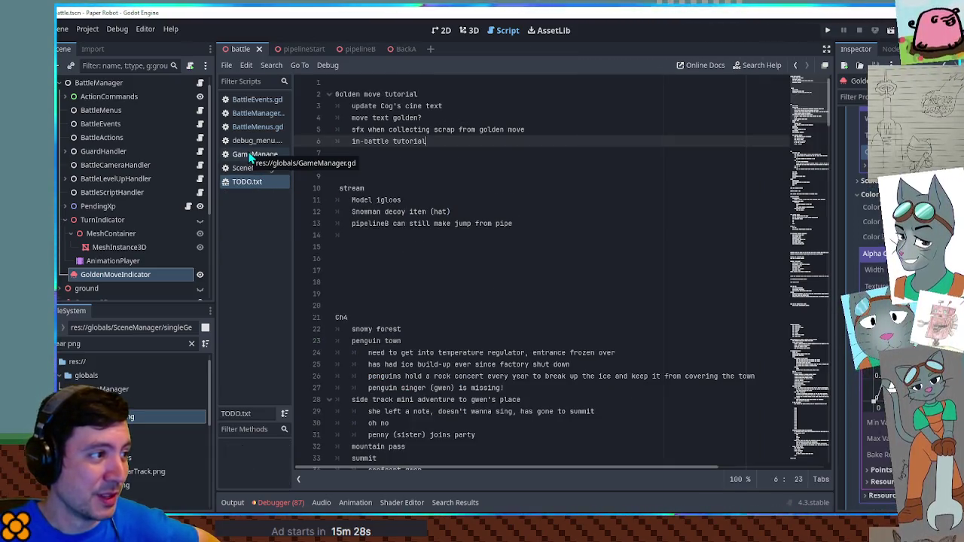
{"action": "middle_click", "coordinate": [249, 144]}
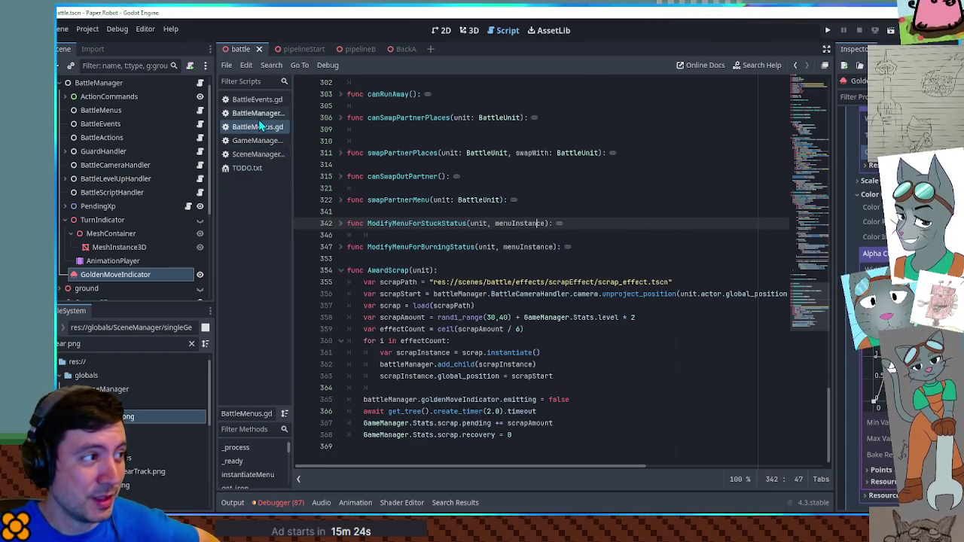
Step: Show BattleEvents.gd scrolled up to the initializeTurn event queue
{"action": "left_click", "coordinate": [252, 101]}
{"action": "left_click_drag", "start_coordinate": [812, 254], "coordinate": [827, 136]}
{"action": "mouse_move", "coordinate": [503, 107]}
{"action": "left_mouse_down"}
{"action": "mouse_move", "coordinate": [528, 319]}
{"action": "mouse_move", "coordinate": [647, 413]}
{"action": "left_mouse_up"}
{"action": "left_click", "coordinate": [646, 413]}
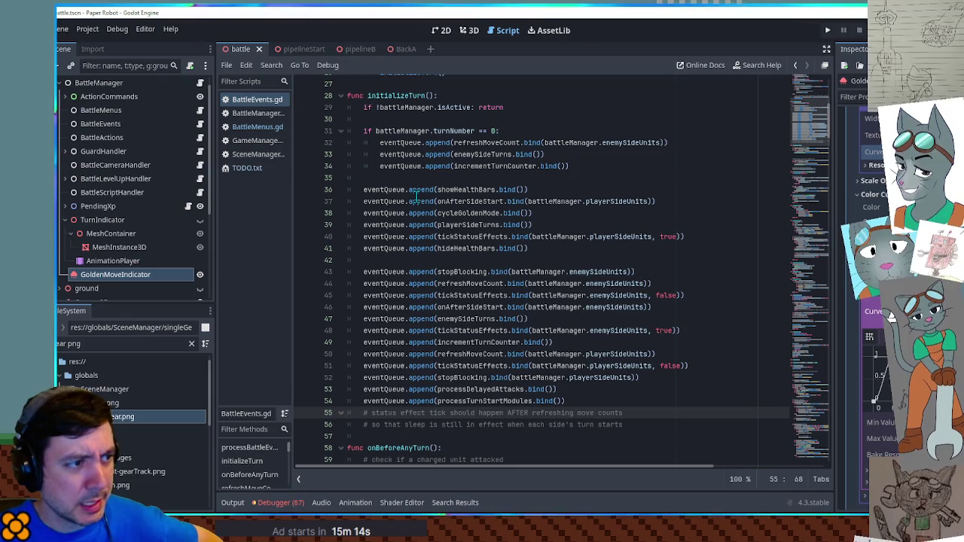
Step: Insert a new line in initializeTurn after the cycleGoldenMode call on line 38
{"action": "double_click", "coordinate": [472, 213]}
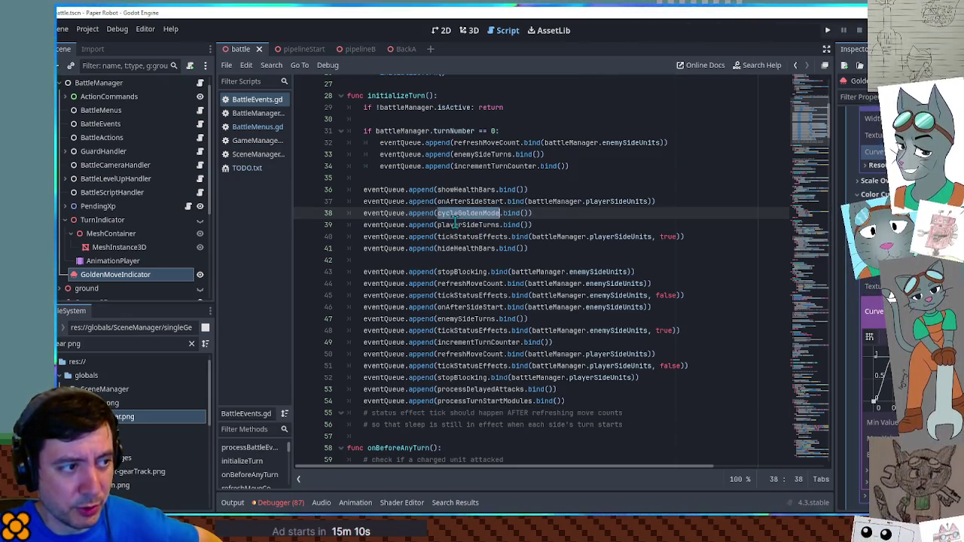
{"action": "double_click", "coordinate": [472, 225]}
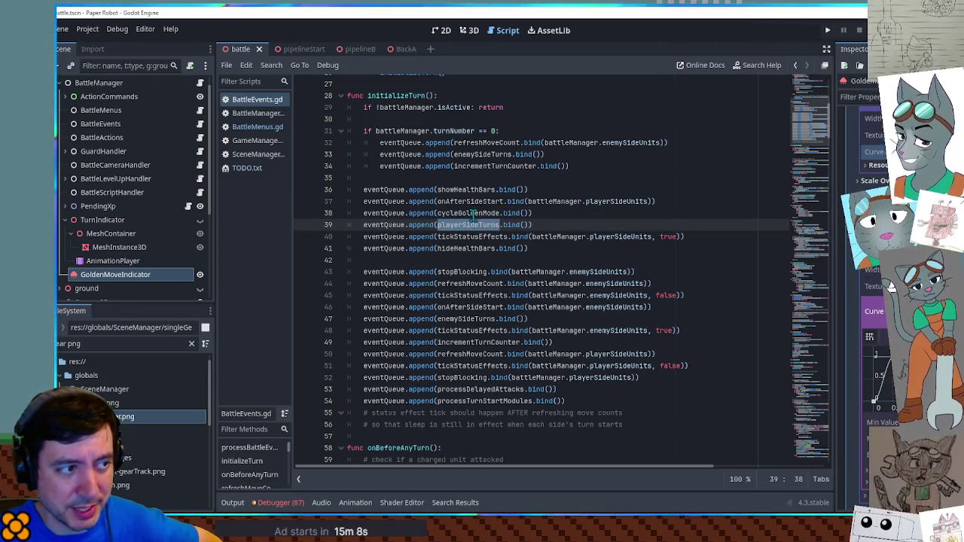
{"action": "left_click", "coordinate": [575, 217]}
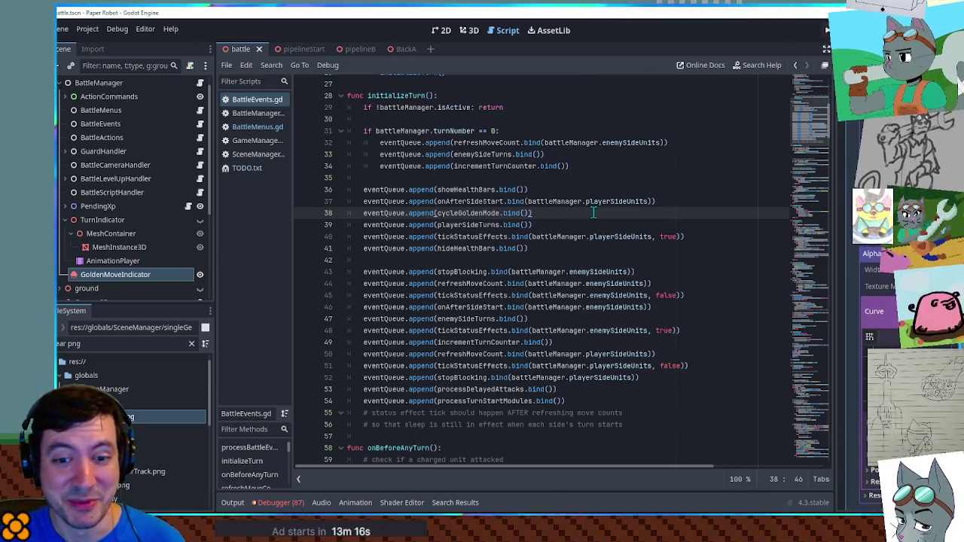
{"action": "key", "text": "Return"}
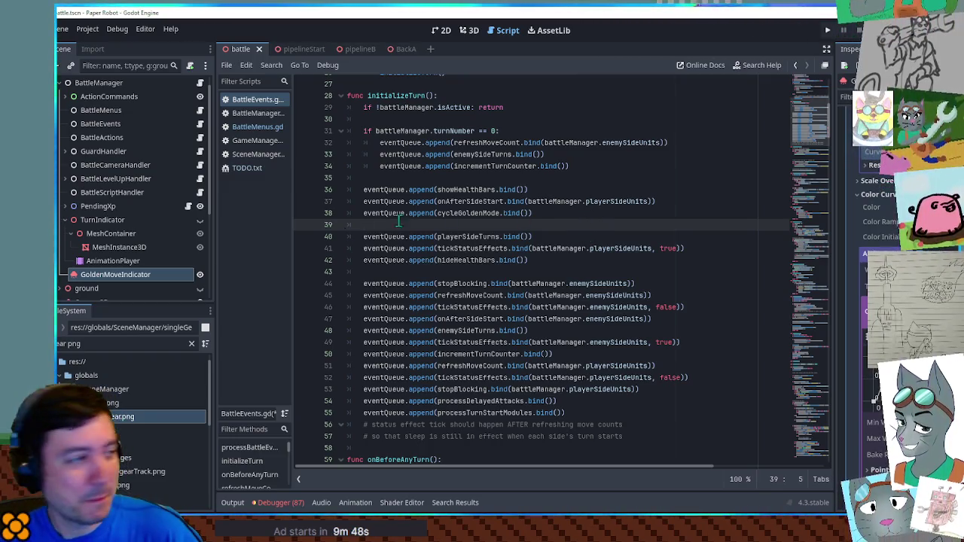
Step: Clear the old search text from the FileSystem filter
{"action": "left_click", "coordinate": [101, 344]}
{"action": "key", "text": "ctrl+a"}
{"action": "key", "text": "BackSpace"}
Step: Filter FileSystem for 'shop' and inspect the frog, bird and armadillo shopkeep scenes
{"action": "type", "text": "shop"}
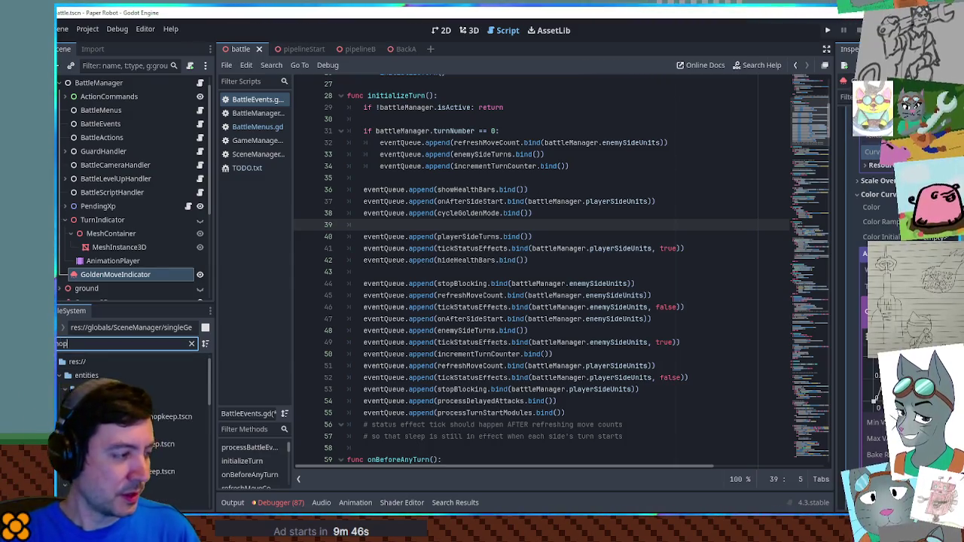
{"action": "double_click", "coordinate": [155, 472]}
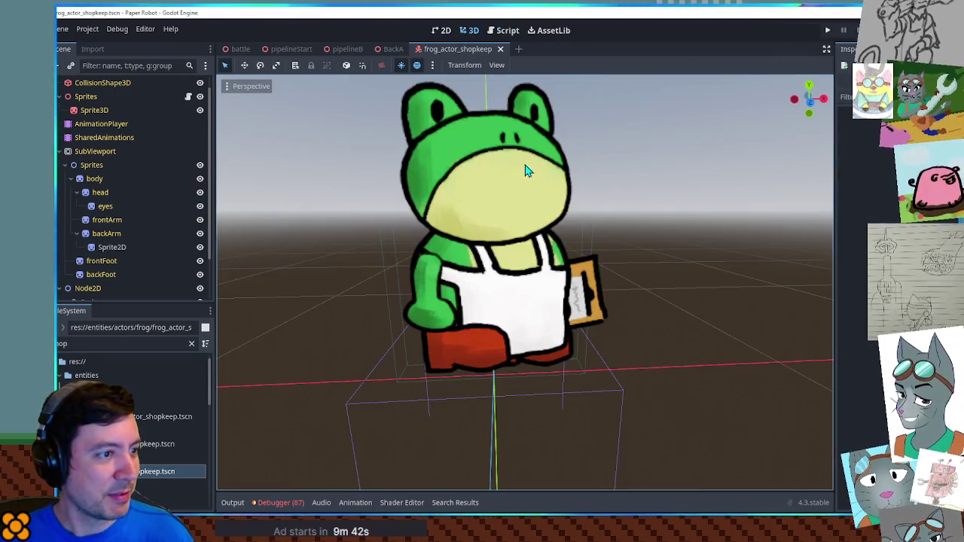
{"action": "left_click_drag", "start_coordinate": [526, 170], "coordinate": [529, 214]}
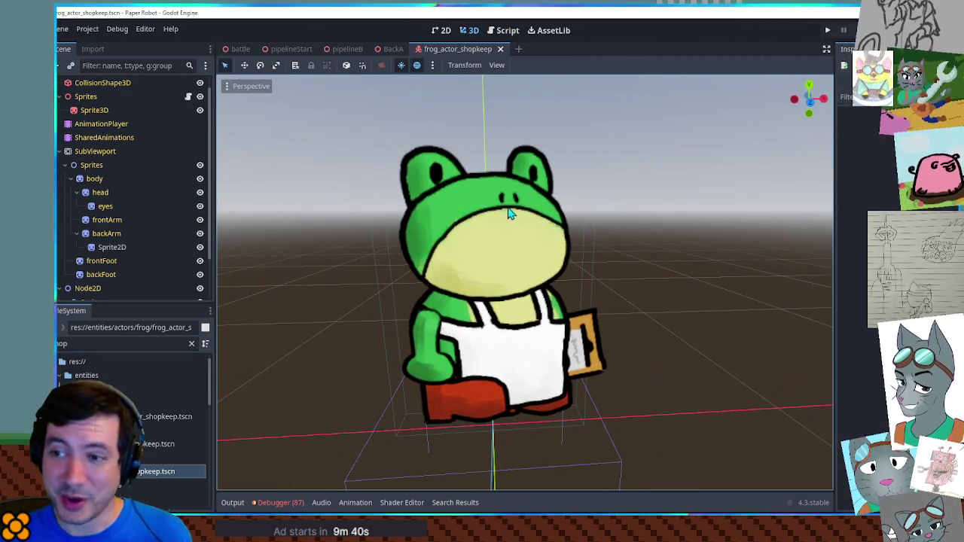
{"action": "double_click", "coordinate": [162, 444]}
{"action": "mouse_move", "coordinate": [527, 234]}
{"action": "left_mouse_down"}
{"action": "mouse_move", "coordinate": [503, 231]}
{"action": "mouse_move", "coordinate": [510, 251]}
{"action": "left_mouse_up"}
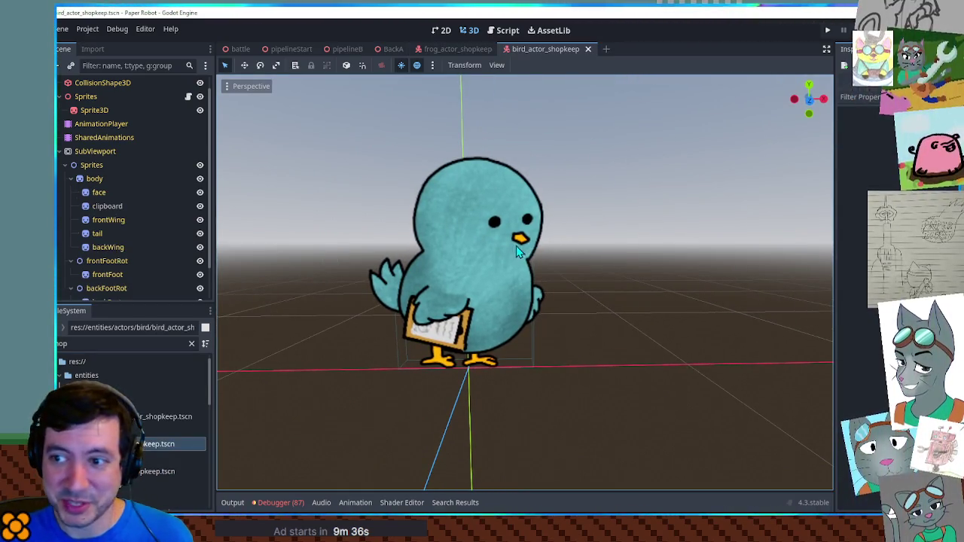
{"action": "double_click", "coordinate": [162, 417]}
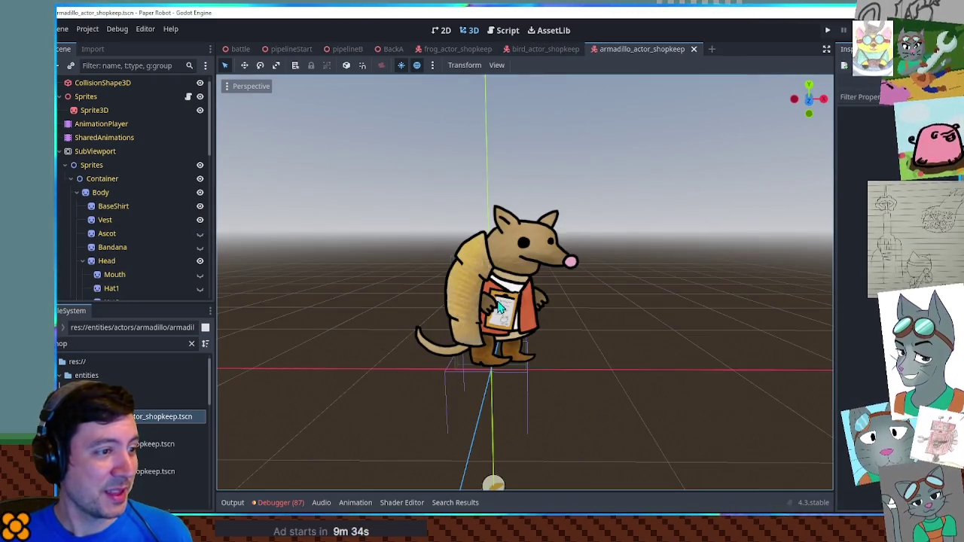
{"action": "scroll", "coordinate": [593, 248], "scroll_direction": "up", "scroll_amount": 4}
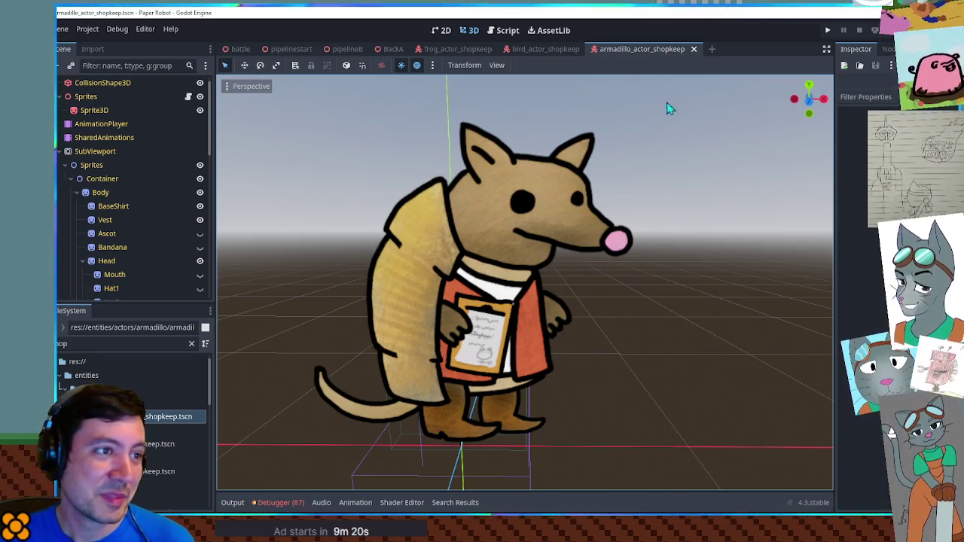
Step: Close all three shopkeeper scene tabs
{"action": "middle_click", "coordinate": [463, 52]}
{"action": "middle_click", "coordinate": [462, 53]}
{"action": "middle_click", "coordinate": [464, 51]}
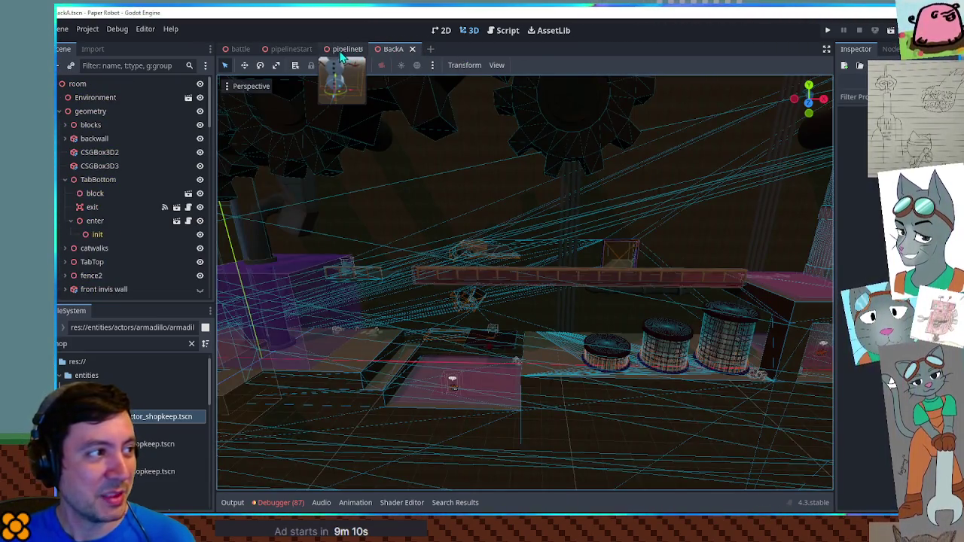
Step: Look over the snowy pipelineStart scene, then return to the BattleEvents.gd script
{"action": "left_click", "coordinate": [282, 51]}
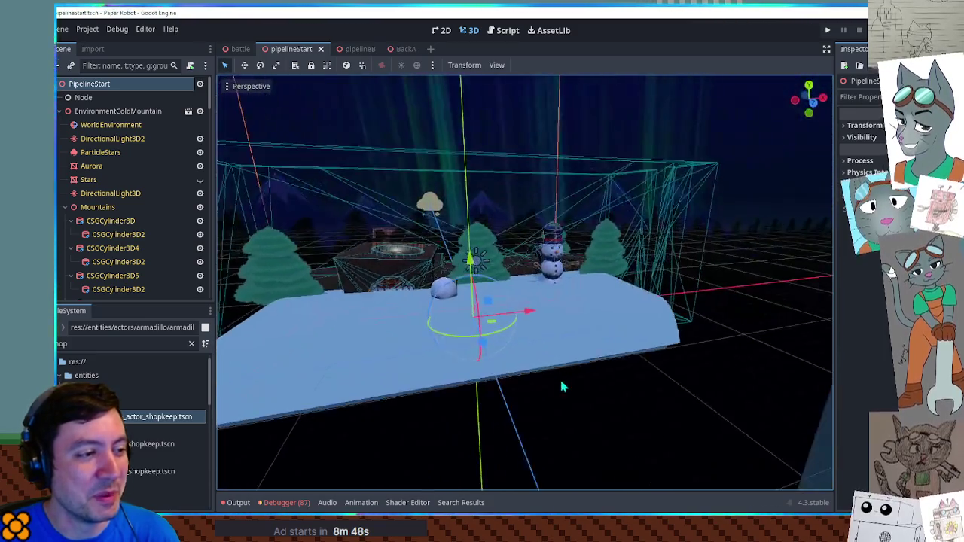
{"action": "scroll", "coordinate": [518, 343], "scroll_direction": "up", "scroll_amount": 3}
{"action": "scroll", "coordinate": [518, 343], "scroll_direction": "down", "scroll_amount": 4}
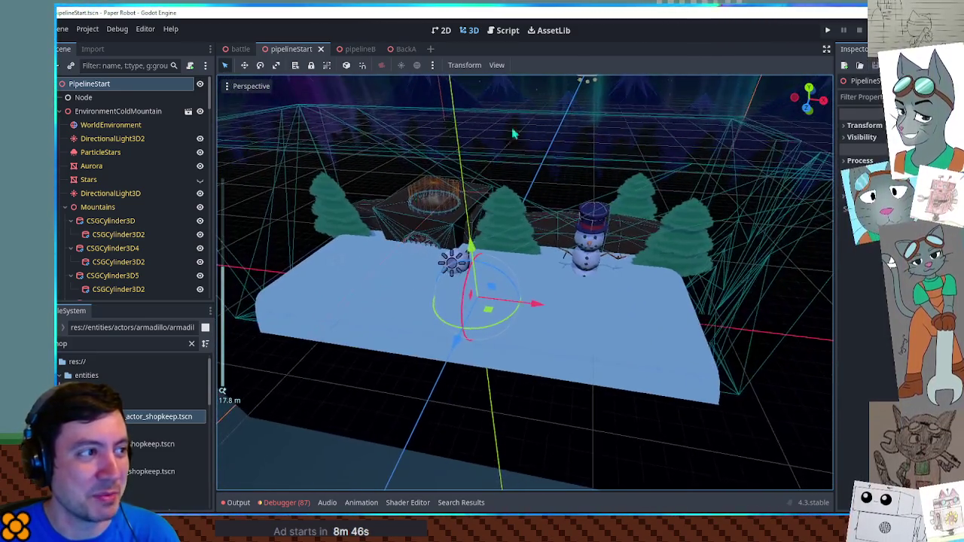
{"action": "left_click", "coordinate": [508, 30]}
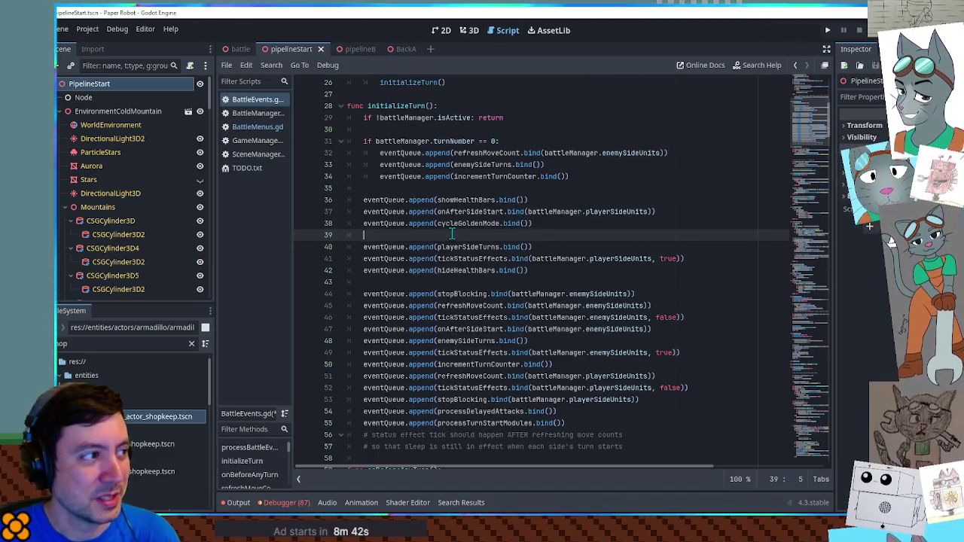
Step: In TODO.txt, start an indented line beneath the 'in-battle tutorial' item
{"action": "left_click", "coordinate": [247, 167]}
{"action": "left_click", "coordinate": [443, 143]}
{"action": "left_click", "coordinate": [445, 153]}
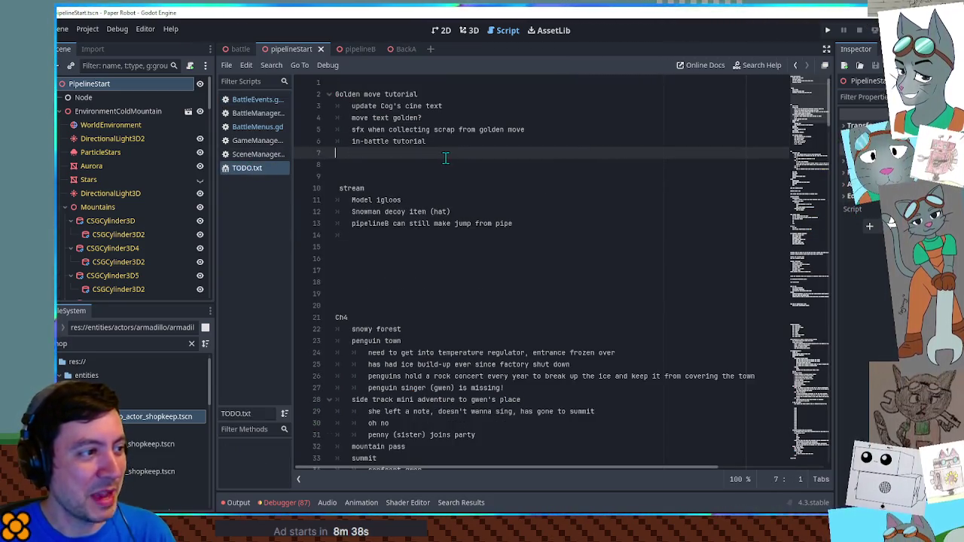
{"action": "key", "text": "Tab"}
{"action": "key", "text": "Tab"}
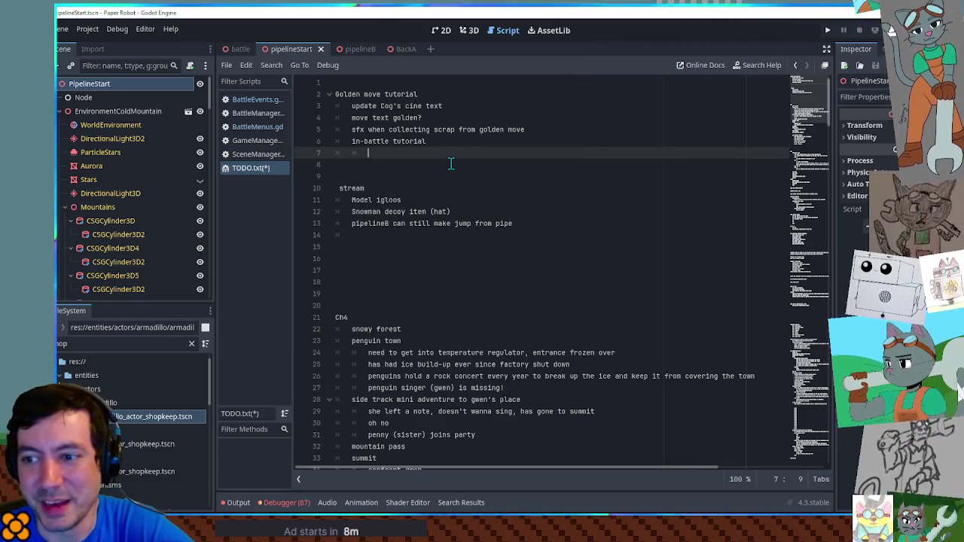
{"action": "left_click_drag", "start_coordinate": [352, 141], "coordinate": [426, 141]}
{"action": "left_click", "coordinate": [407, 152]}
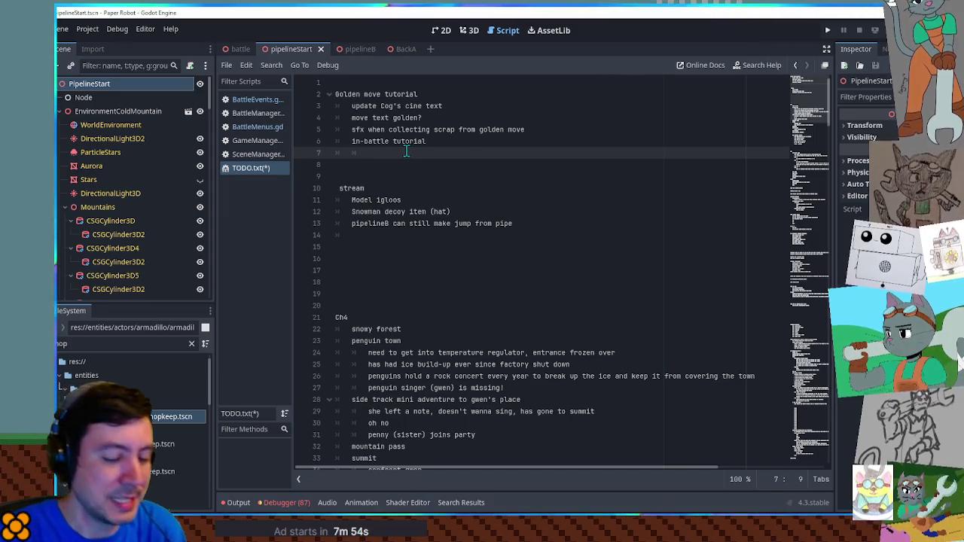
Step: Add 'condition:' with indented items 'golden move is active' and 'partner hp above 0'
{"action": "type", "text": "condition:"}
{"action": "key", "text": "Return"}
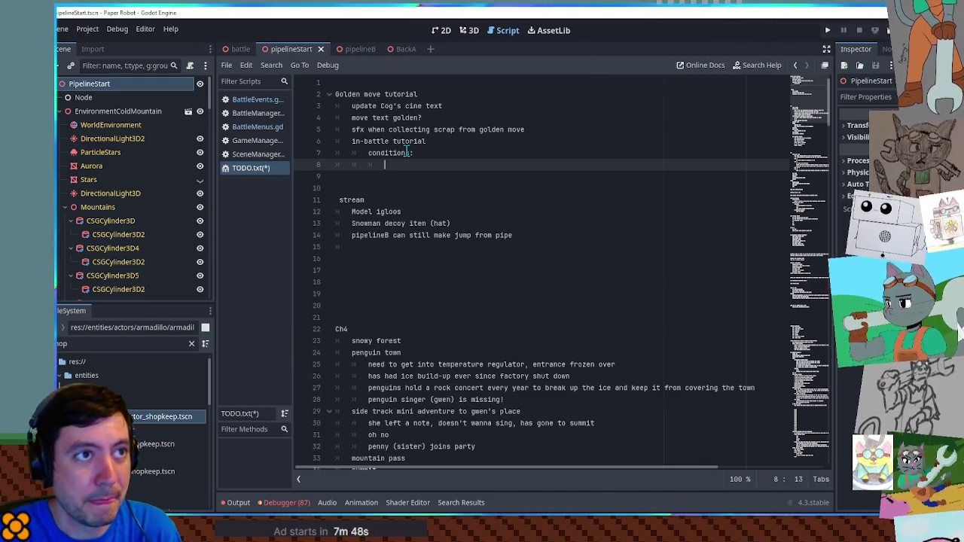
{"action": "type", "text": "gold"}
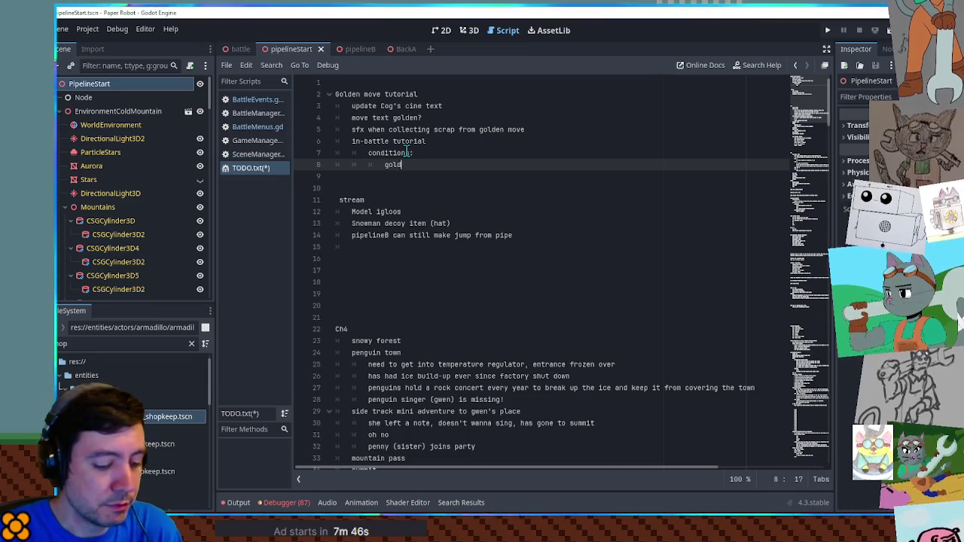
{"action": "type", "text": "en move is active"}
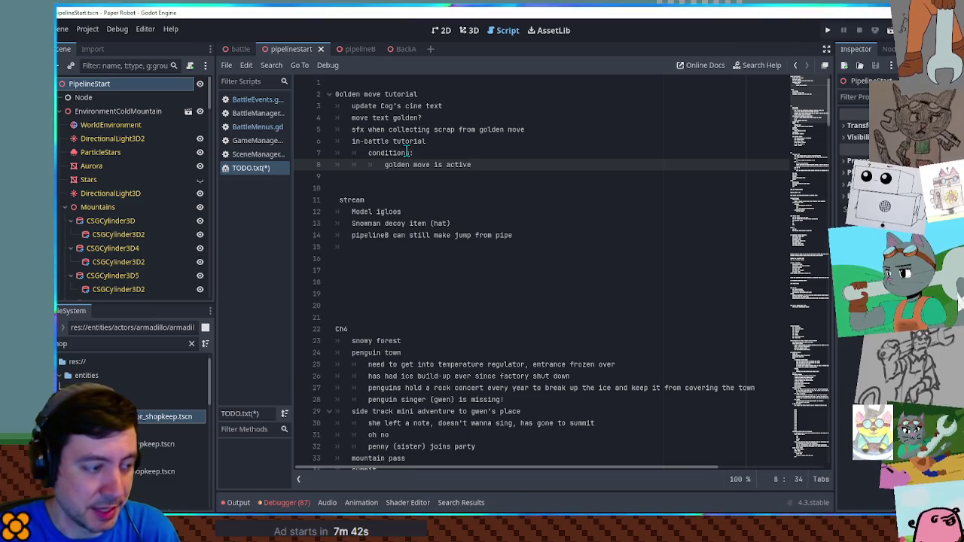
{"action": "key", "text": "Return"}
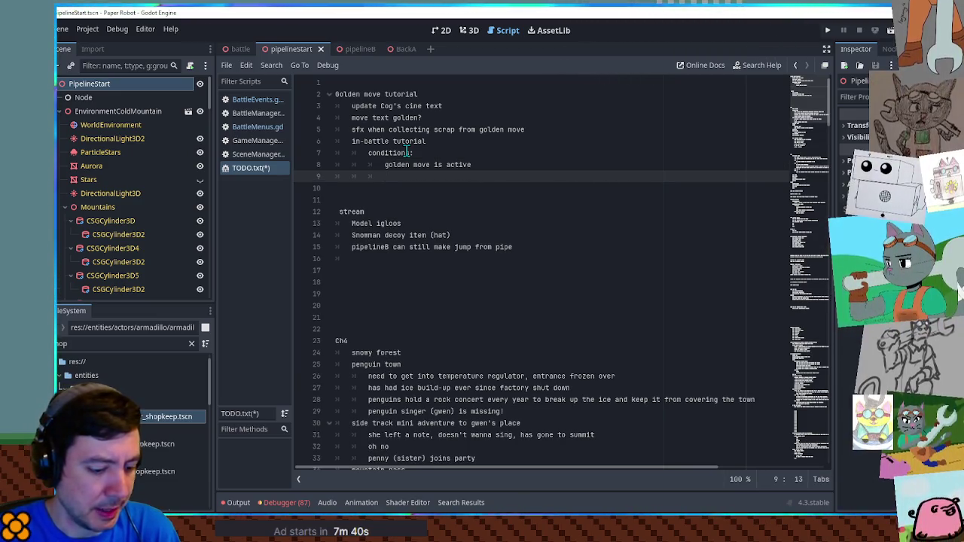
{"action": "type", "text": "partner "}
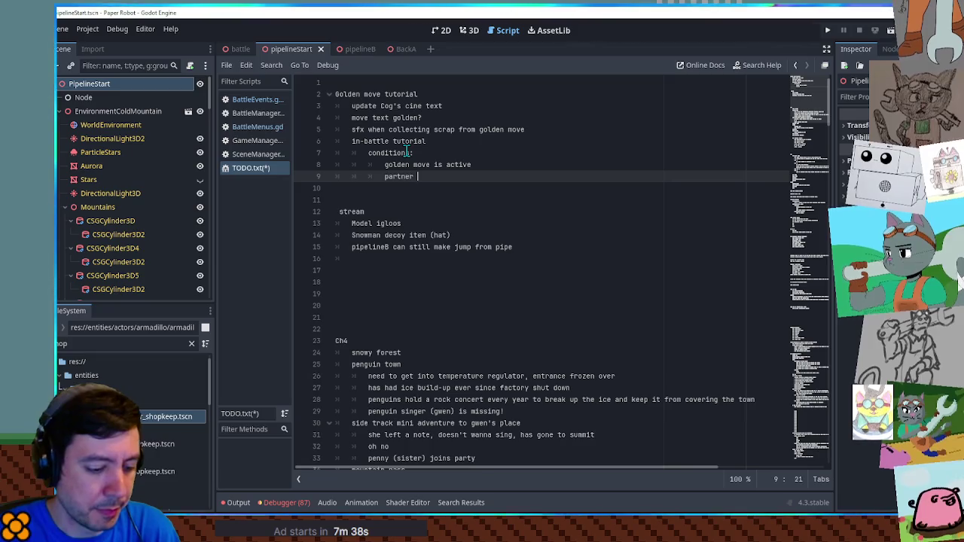
{"action": "type", "text": "hp above 0"}
{"action": "key", "text": "Return"}
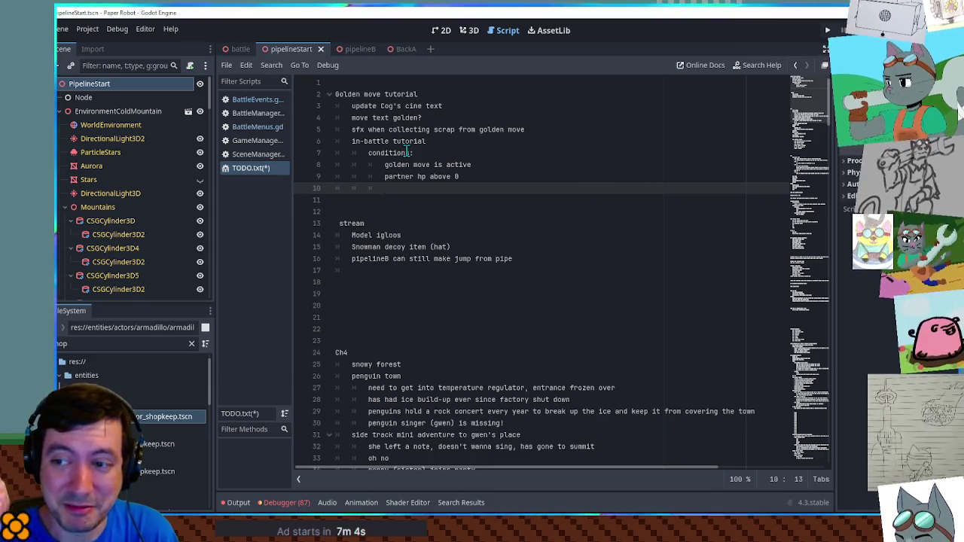
Step: Reword to 'current partner hp above 0' and add 'kat is current partner' above it
{"action": "key", "text": "Up"}
{"action": "type", "text": "current"}
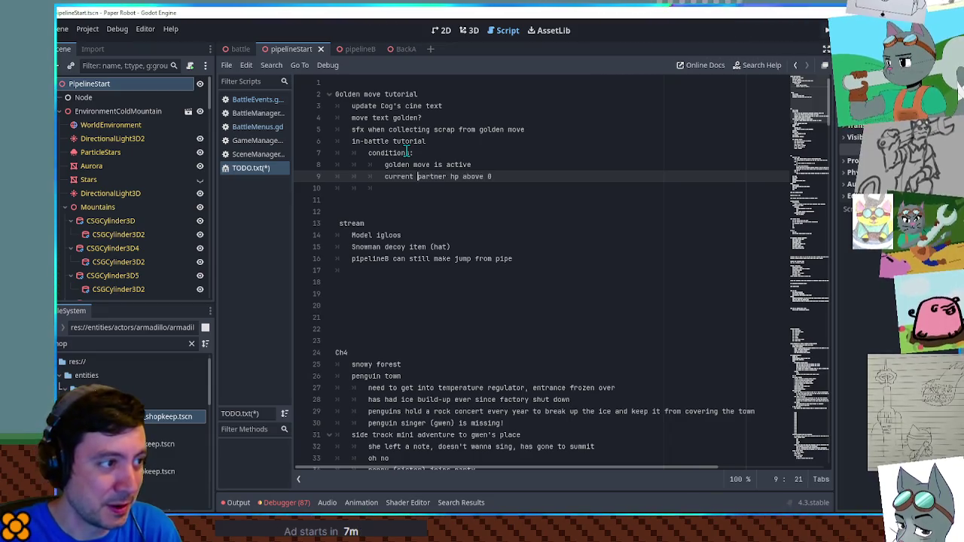
{"action": "key", "text": "End"}
{"action": "key", "text": "Return"}
{"action": "key", "text": "Up"}
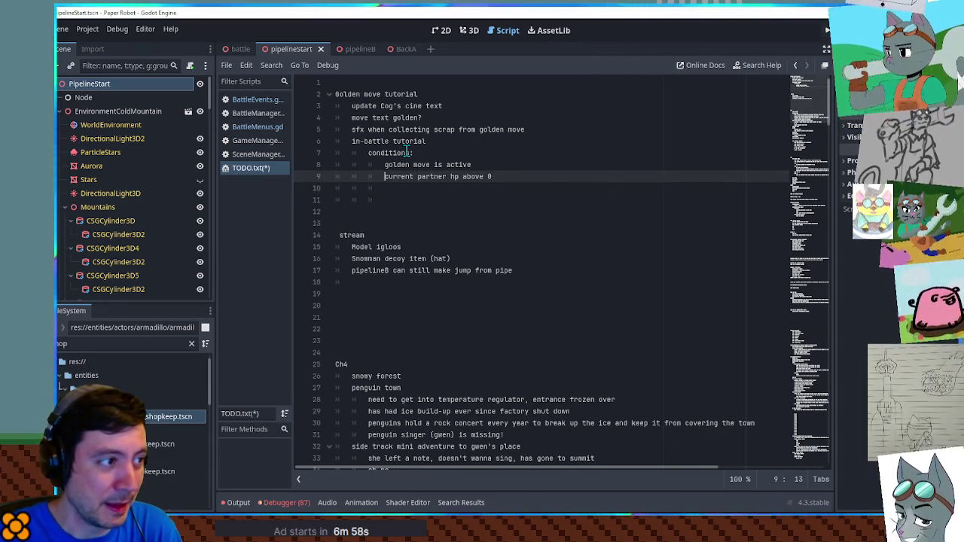
{"action": "key", "text": "Return"}
{"action": "key", "text": "Up"}
{"action": "type", "text": "kat "}
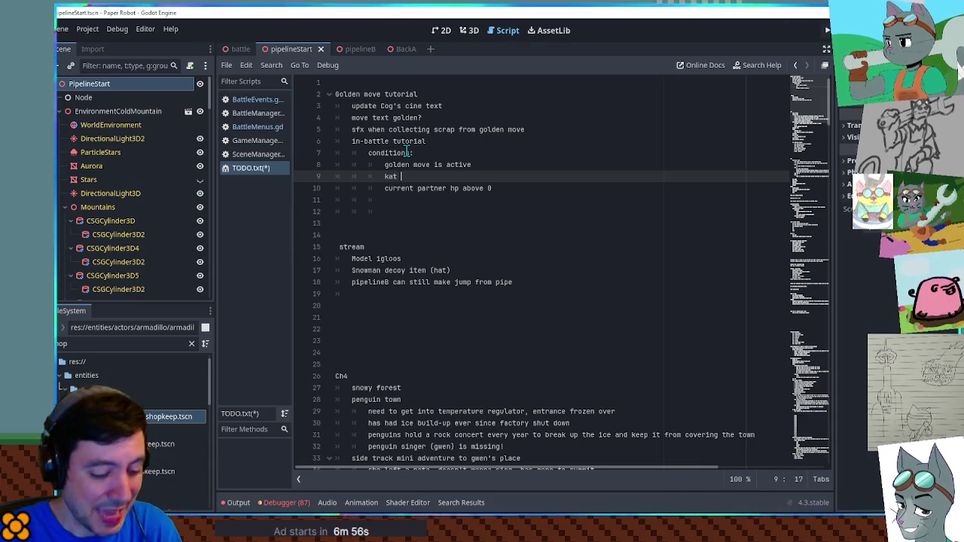
{"action": "type", "text": "is current partner"}
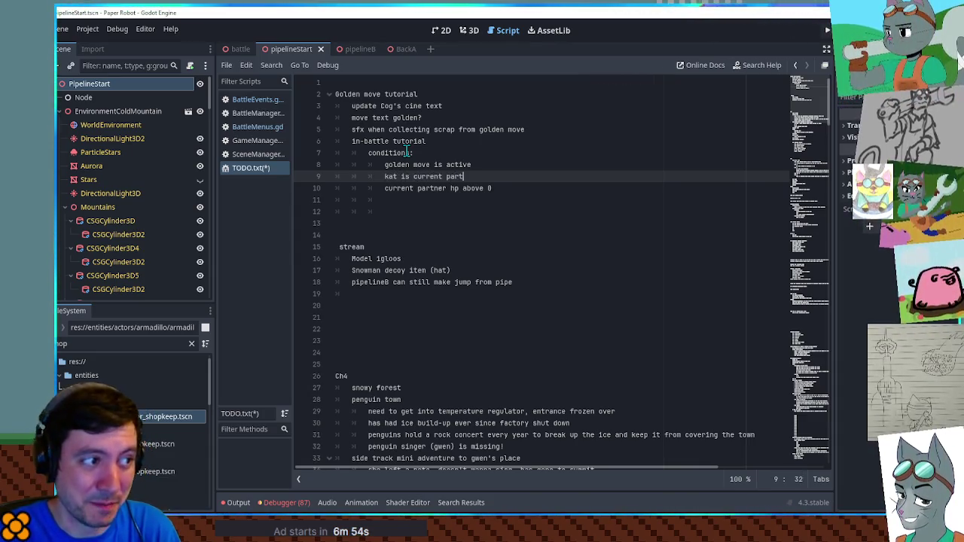
Step: Add 'haven't received this tut yet' as the last tutorial condition
{"action": "key", "text": "Down"}
{"action": "key", "text": "End"}
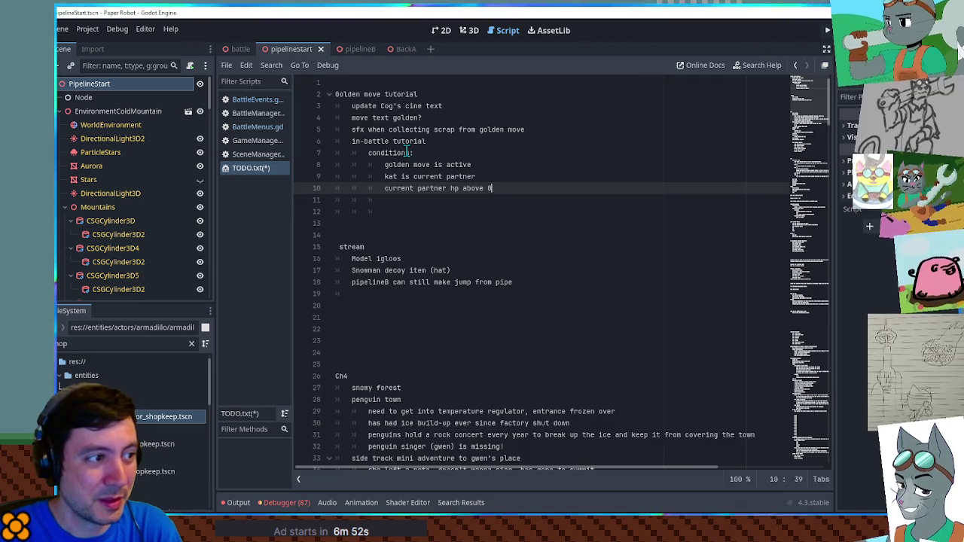
{"action": "key", "text": "Return"}
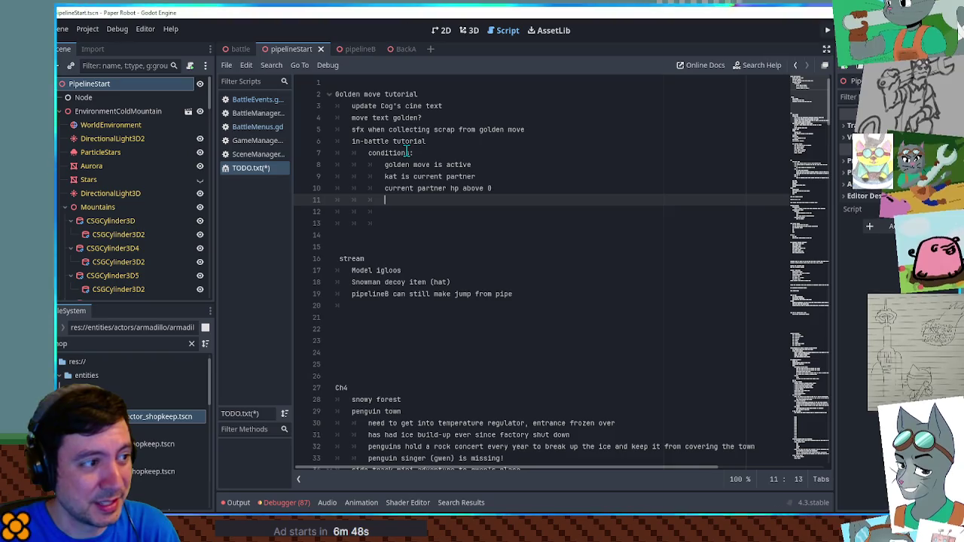
{"action": "key", "text": "Up"}
{"action": "key", "text": "Up"}
{"action": "key", "text": "Up"}
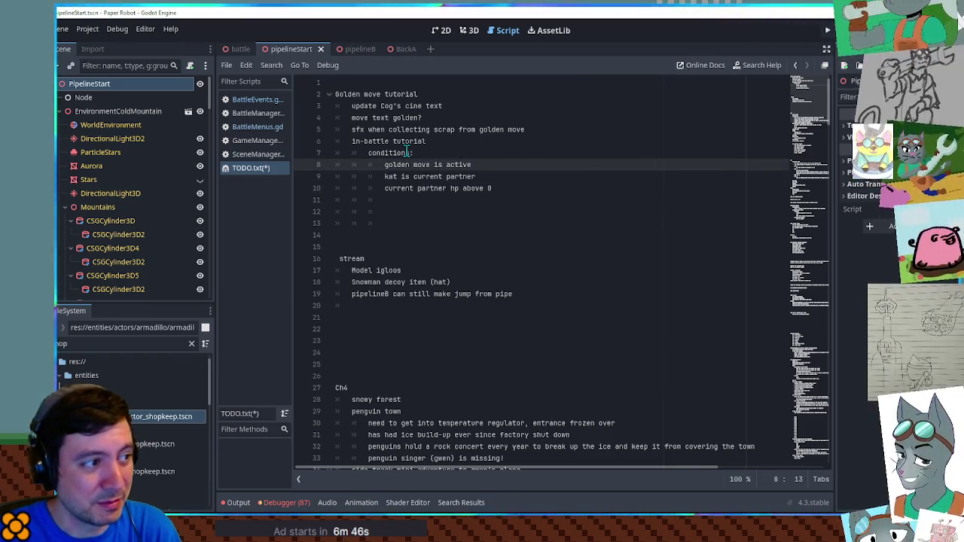
{"action": "key", "text": "Down"}
{"action": "key", "text": "Down"}
{"action": "key", "text": "Down"}
{"action": "type", "text": "haven't received this tut"}
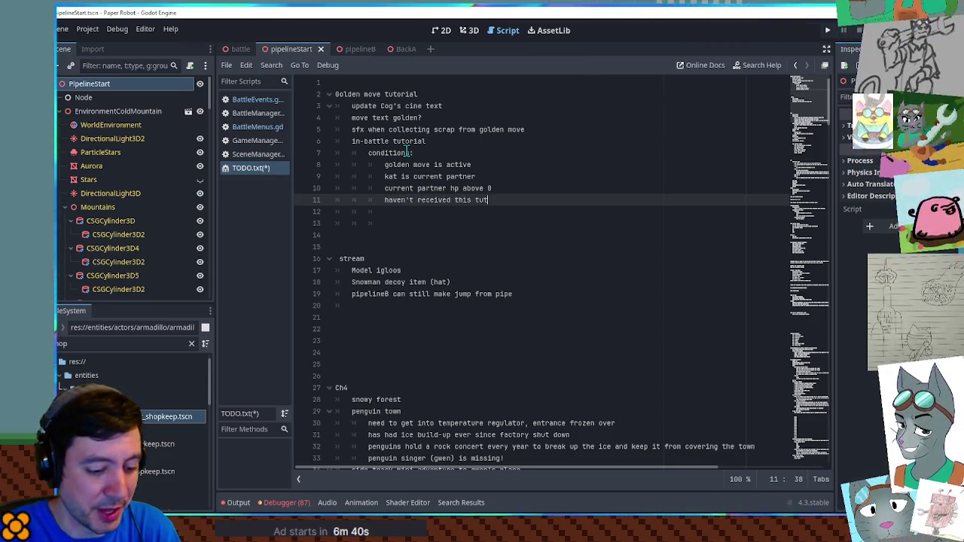
{"action": "type", "text": " yet"}
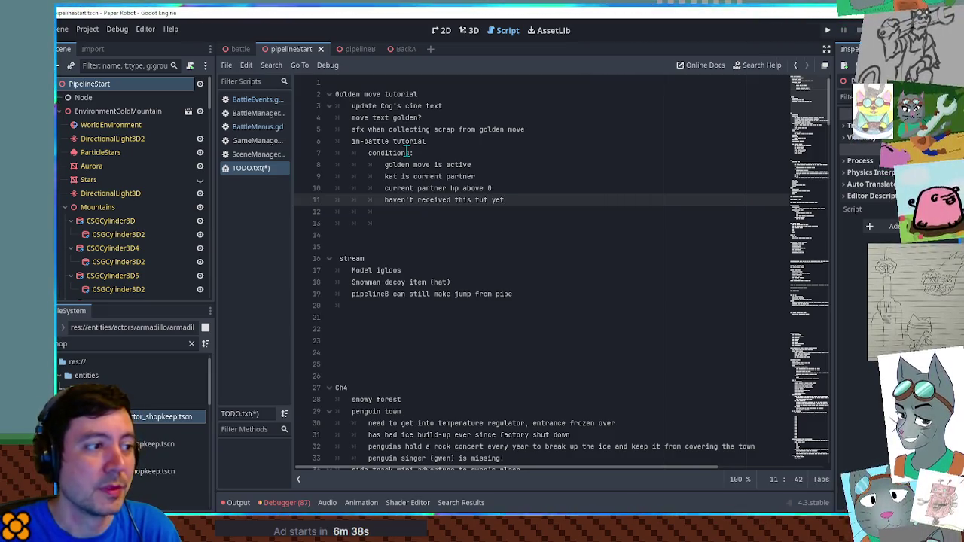
{"action": "key", "text": "Return"}
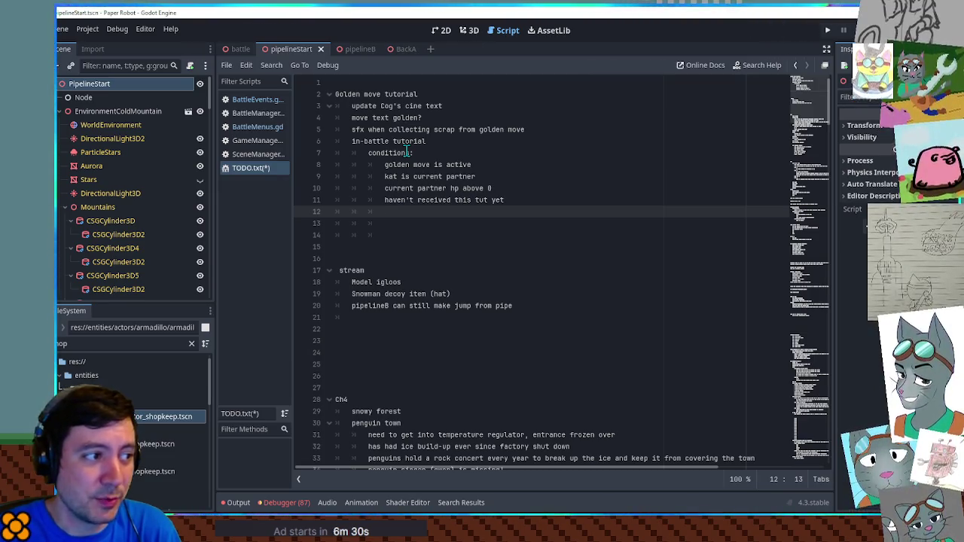
{"action": "key", "text": "Up"}
{"action": "key", "text": "Up"}
{"action": "key", "text": "Up"}
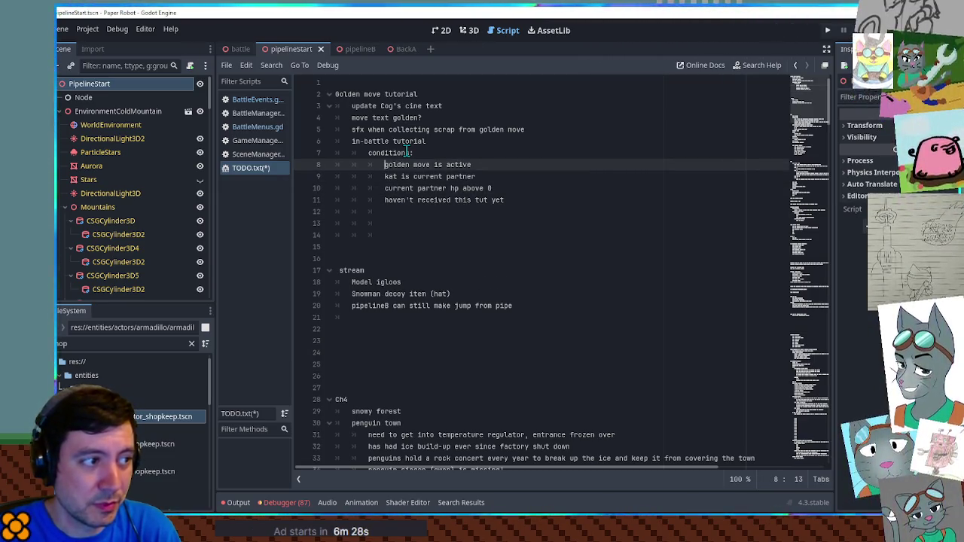
{"action": "key", "text": "Down"}
{"action": "key", "text": "Down"}
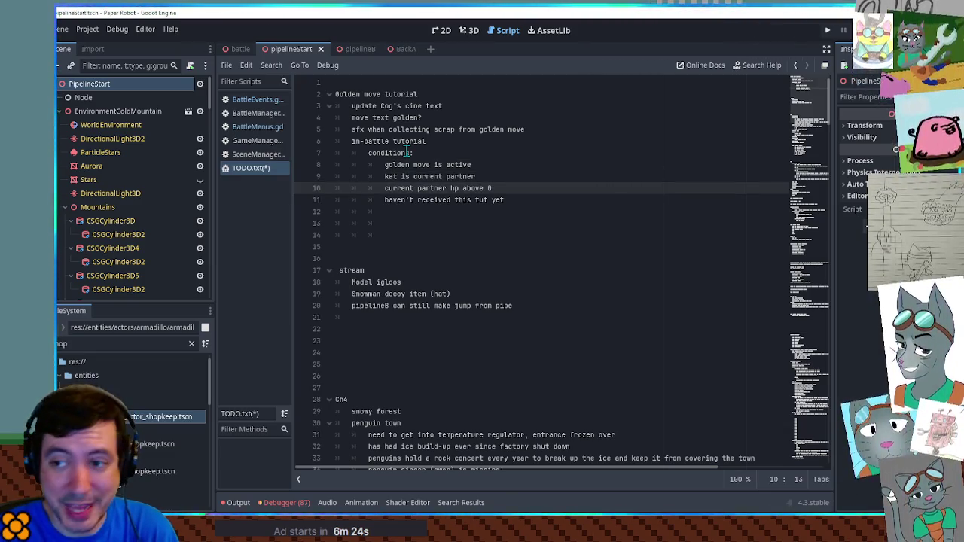
{"action": "key", "text": "Down"}
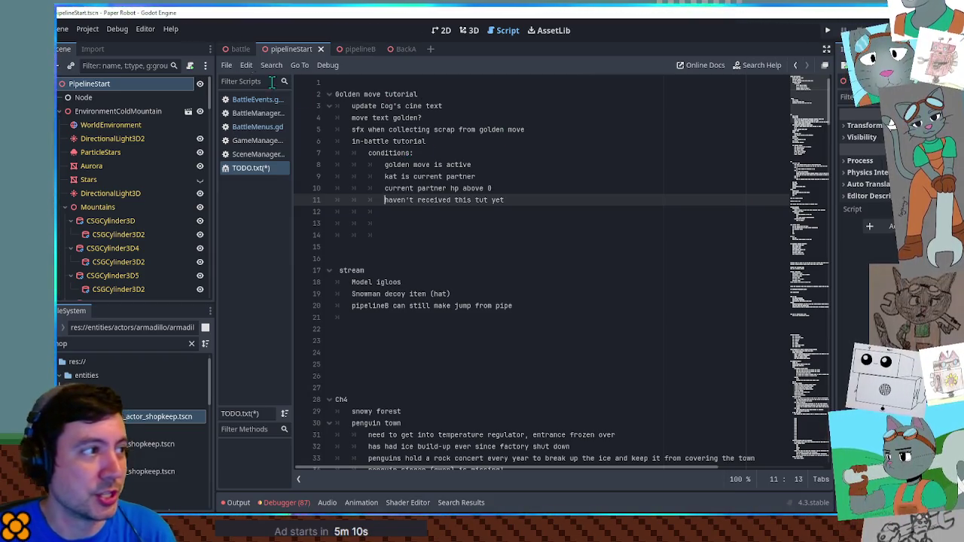
{"action": "left_click", "coordinate": [240, 49]}
Step: Run the battle scene with F6 and open, then close, the robot's Special skill list
{"action": "key", "text": "F6"}
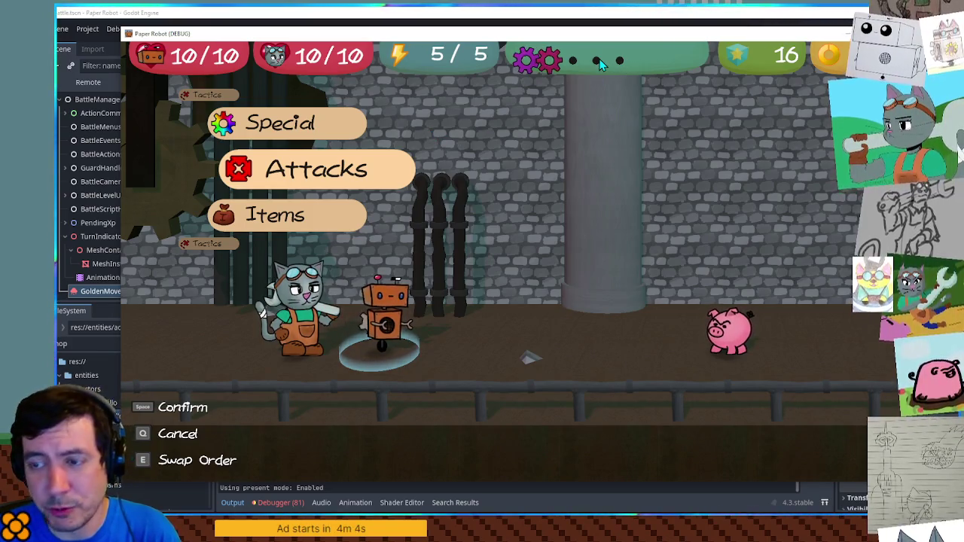
{"action": "key", "text": "Up"}
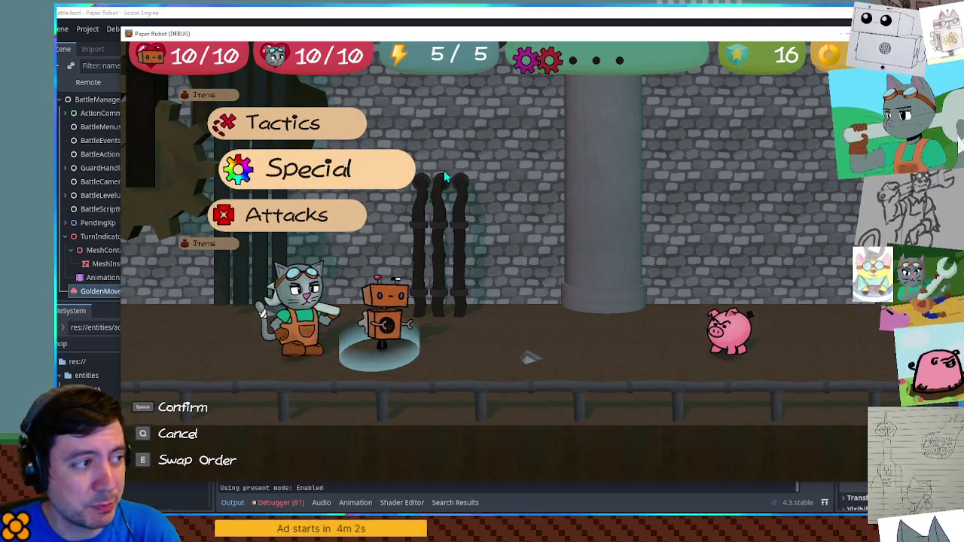
{"action": "key", "text": "space"}
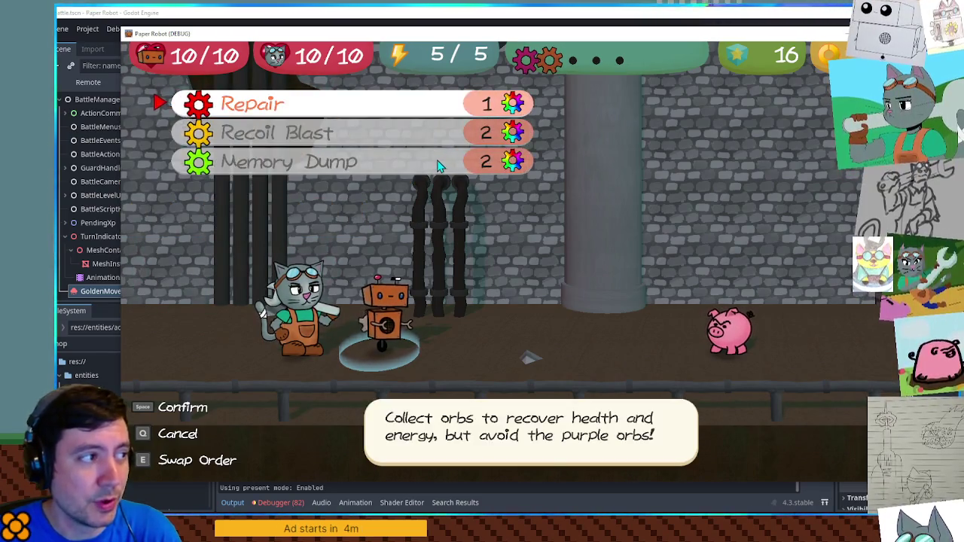
{"action": "key", "text": "q"}
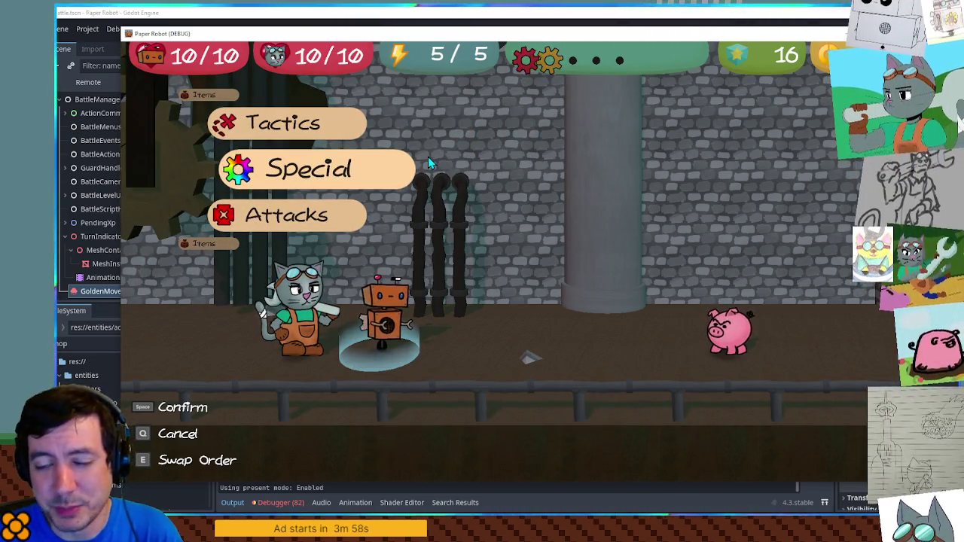
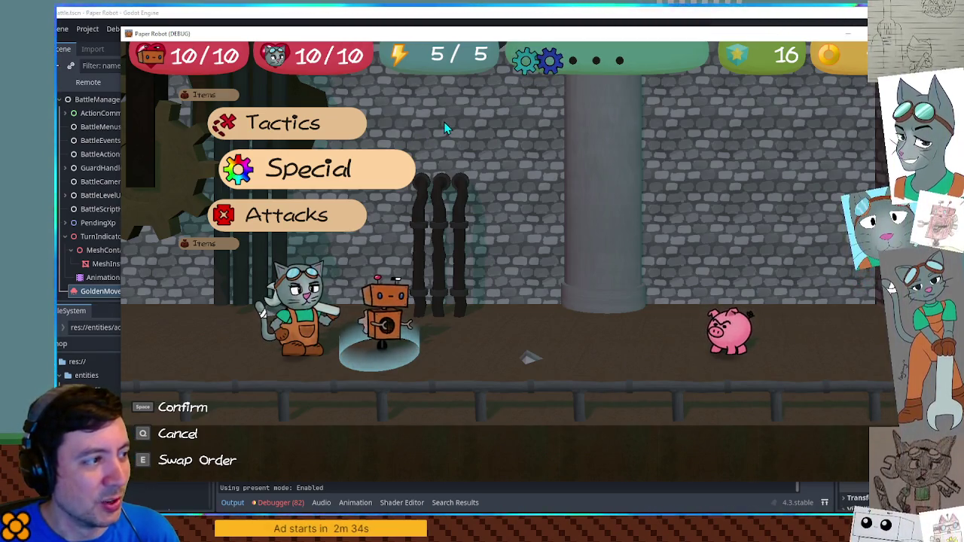
Step: In the test battle, use the Repair special move and catch orbs in its minigame with A and D
{"action": "key", "text": "space"}
{"action": "key", "text": "q"}
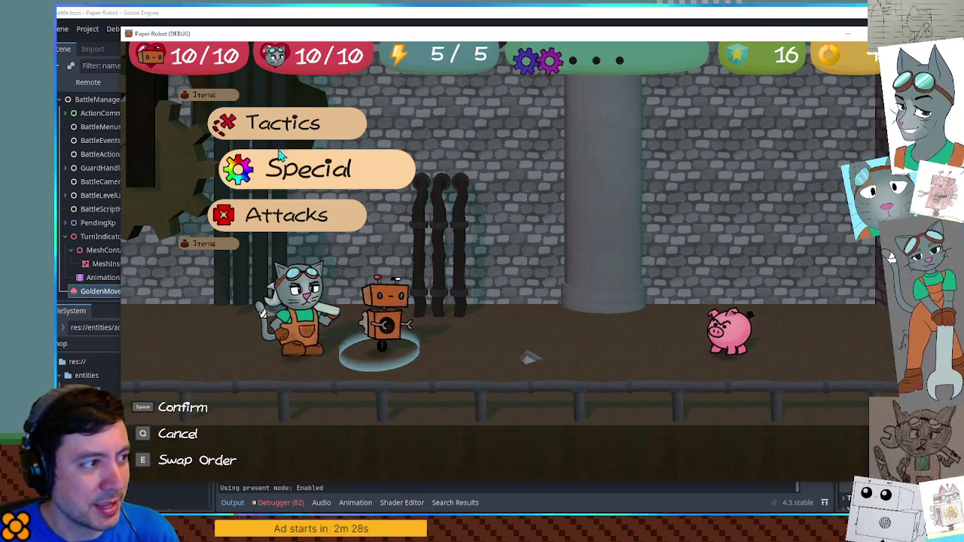
{"action": "left_click", "coordinate": [315, 184]}
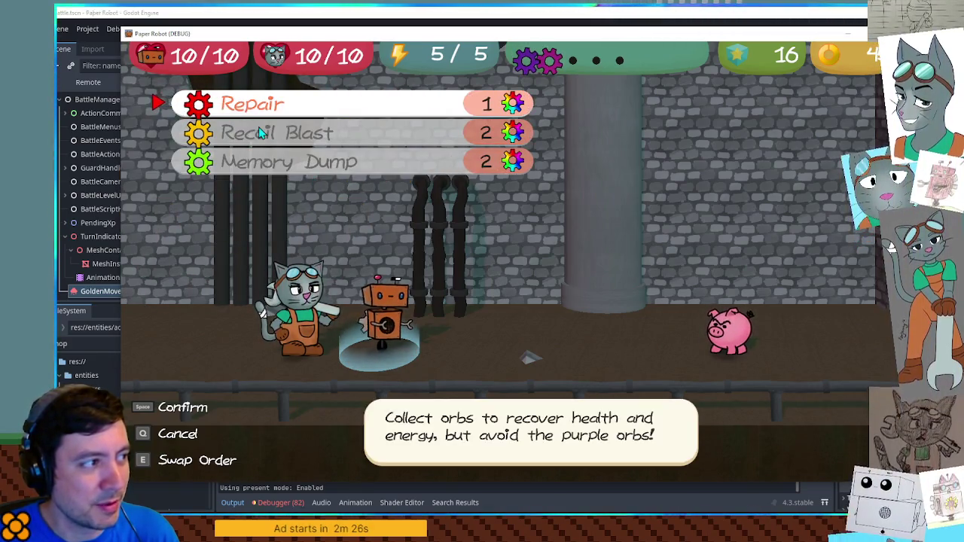
{"action": "left_click", "coordinate": [242, 106]}
{"action": "key", "text": "space"}
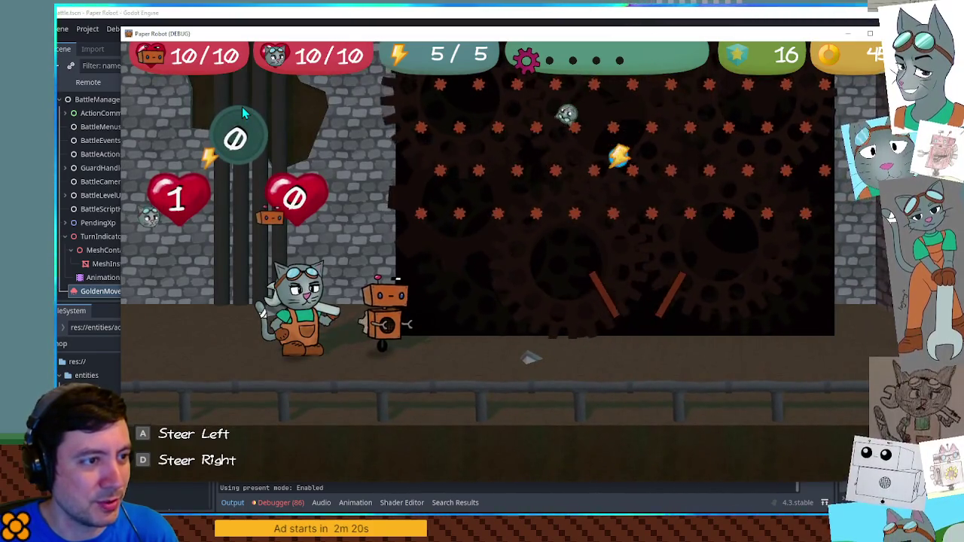
{"action": "key", "text": "d"}
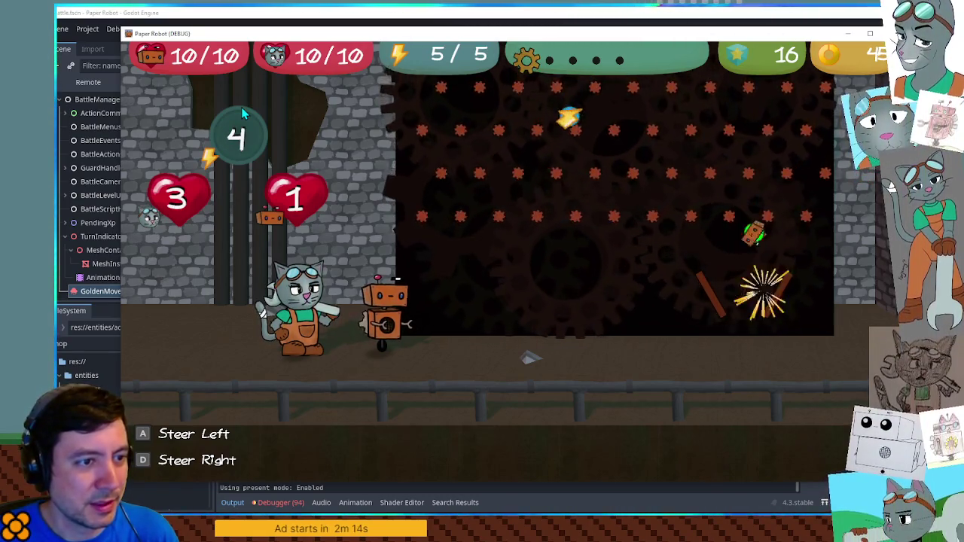
{"action": "key", "text": "a"}
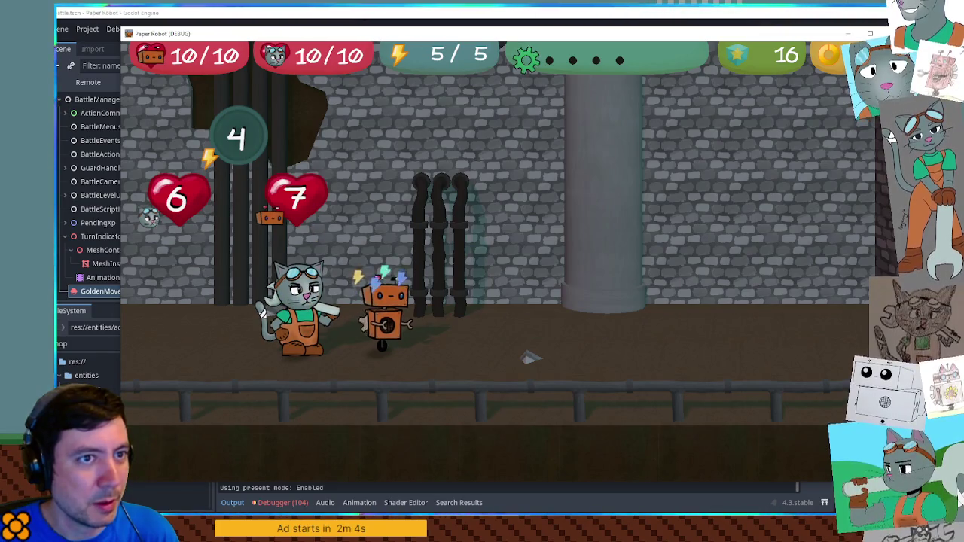
Step: Return to the Godot editor and start shortening the FileSystem filter text
{"action": "left_click", "coordinate": [675, 13]}
{"action": "left_click", "coordinate": [121, 344]}
{"action": "key", "text": "BackSpace"}
{"action": "key", "text": "BackSpace"}
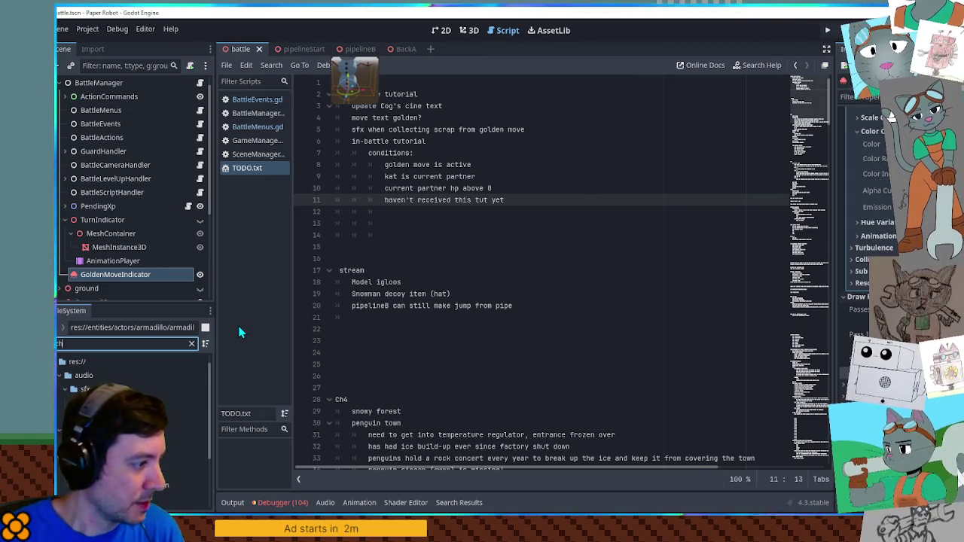
Step: Add a Skill heading with 'Perfect special move execution' after Milestone in achievements.txt, then open BattleMenus.gd
{"action": "double_click", "coordinate": [181, 445]}
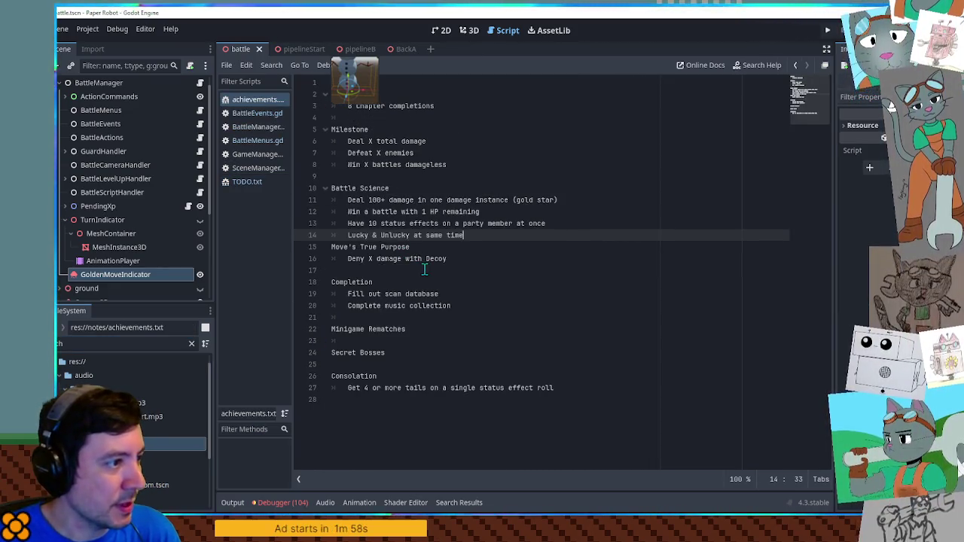
{"action": "left_click", "coordinate": [435, 108]}
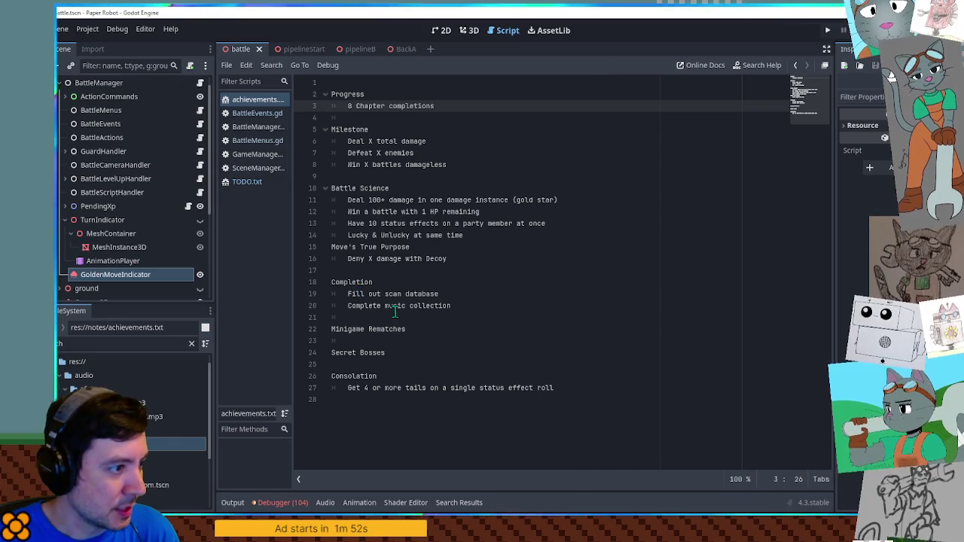
{"action": "left_click", "coordinate": [464, 305]}
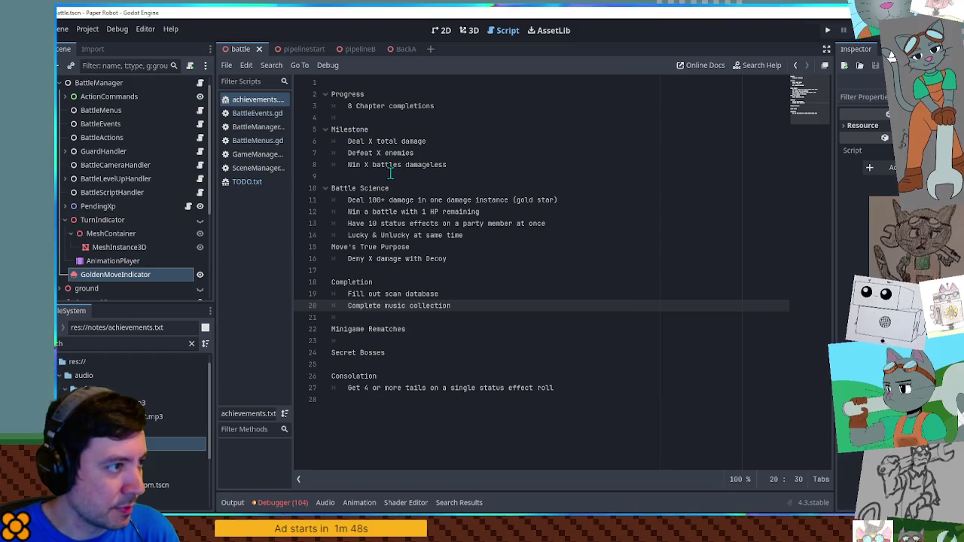
{"action": "left_click", "coordinate": [455, 162]}
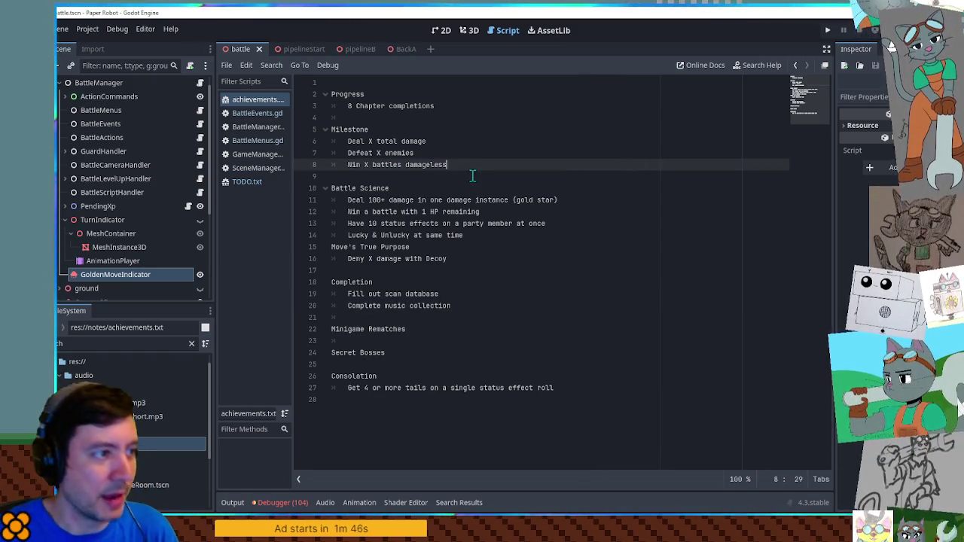
{"action": "key", "text": "Return"}
{"action": "key", "text": "Return"}
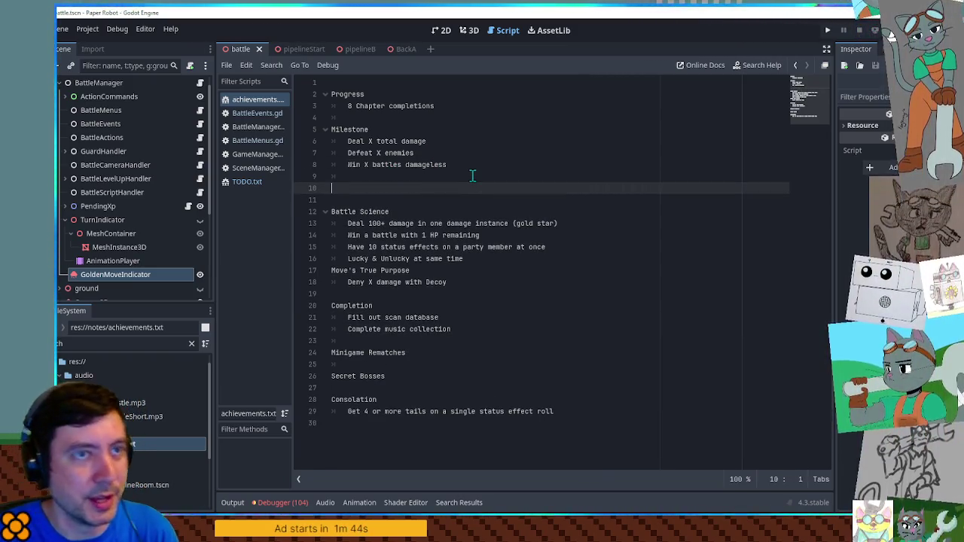
{"action": "type", "text": "Skill"}
{"action": "key", "text": "Return"}
{"action": "type", "text": "Perfect"}
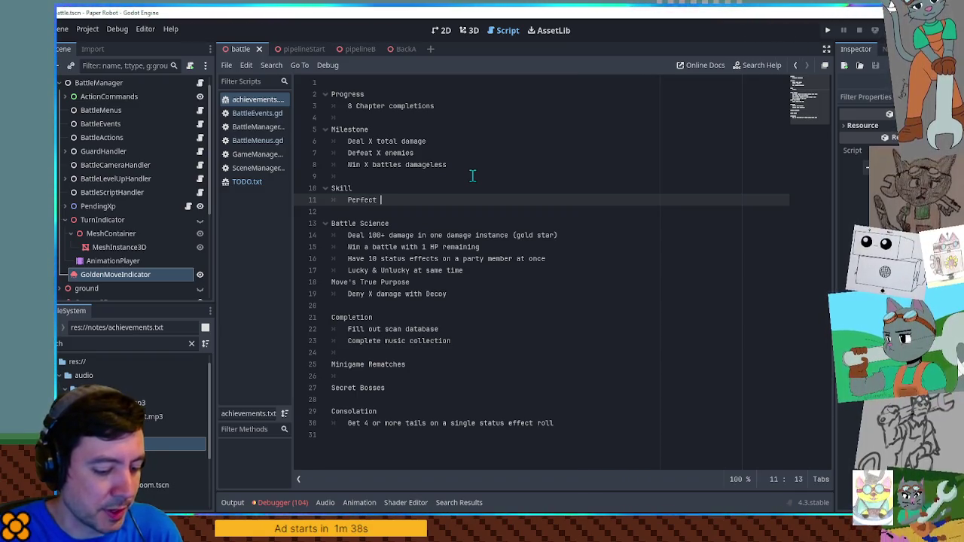
{"action": "type", "text": "special move execution"}
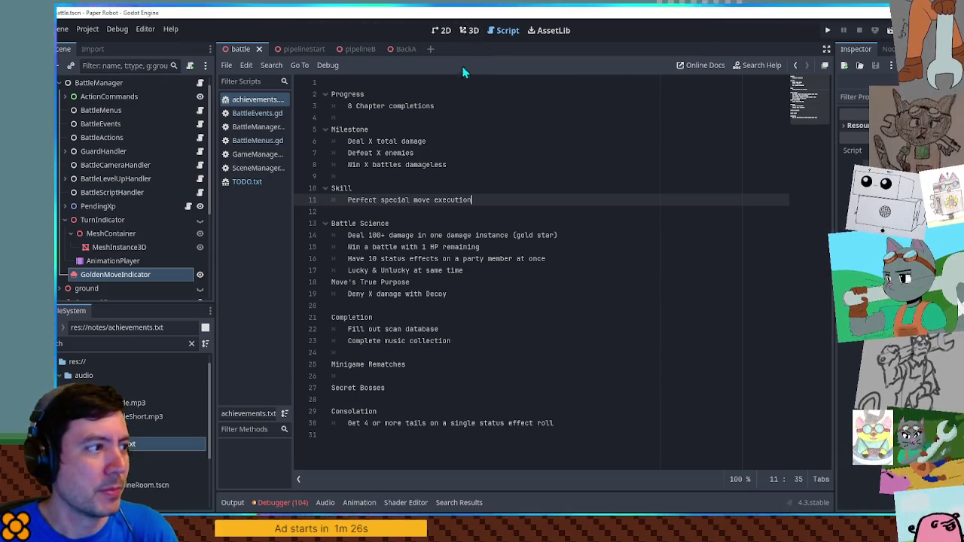
{"action": "left_click", "coordinate": [265, 142]}
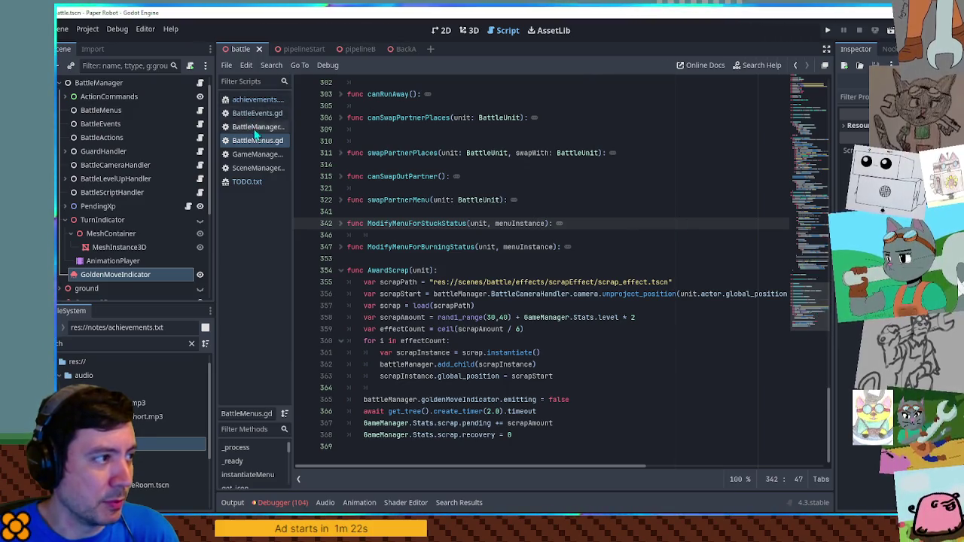
Step: Open BattleEvents.gd and review initializeTurn and processTurnStartModules near the end of the file
{"action": "left_click", "coordinate": [256, 114]}
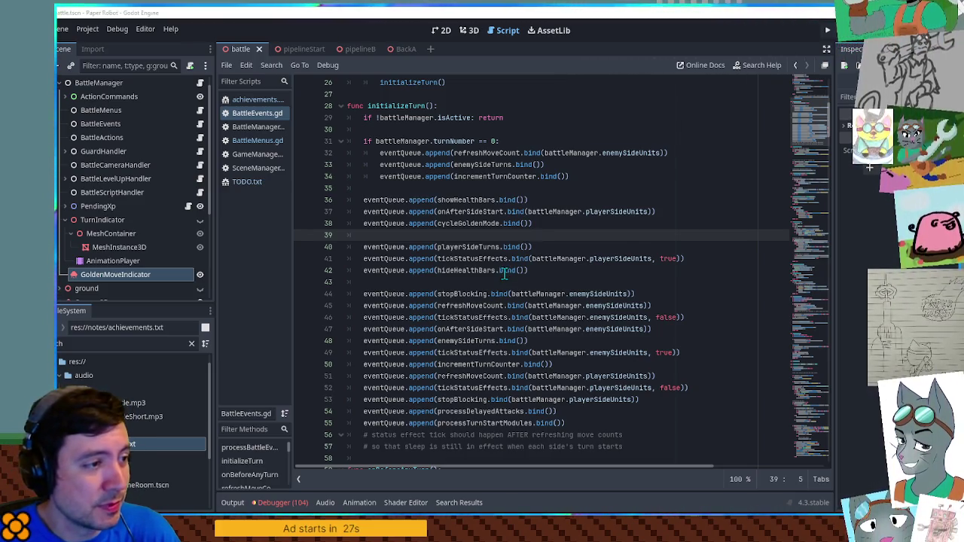
{"action": "scroll", "coordinate": [811, 120], "scroll_direction": "up", "scroll_amount": 3}
{"action": "mouse_move", "coordinate": [810, 115]}
{"action": "left_mouse_down"}
{"action": "mouse_move", "coordinate": [816, 174]}
{"action": "mouse_move", "coordinate": [807, 178]}
{"action": "left_mouse_up"}
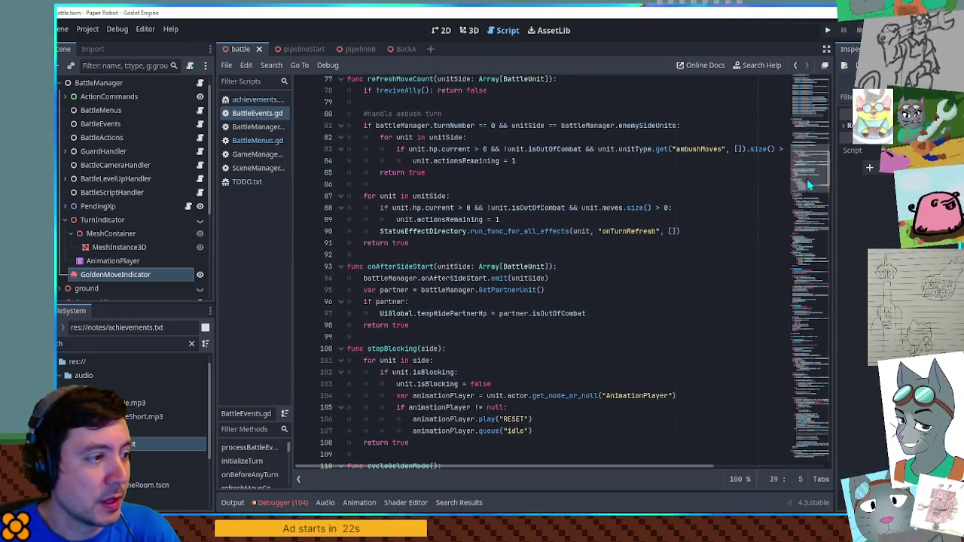
{"action": "left_click", "coordinate": [444, 243]}
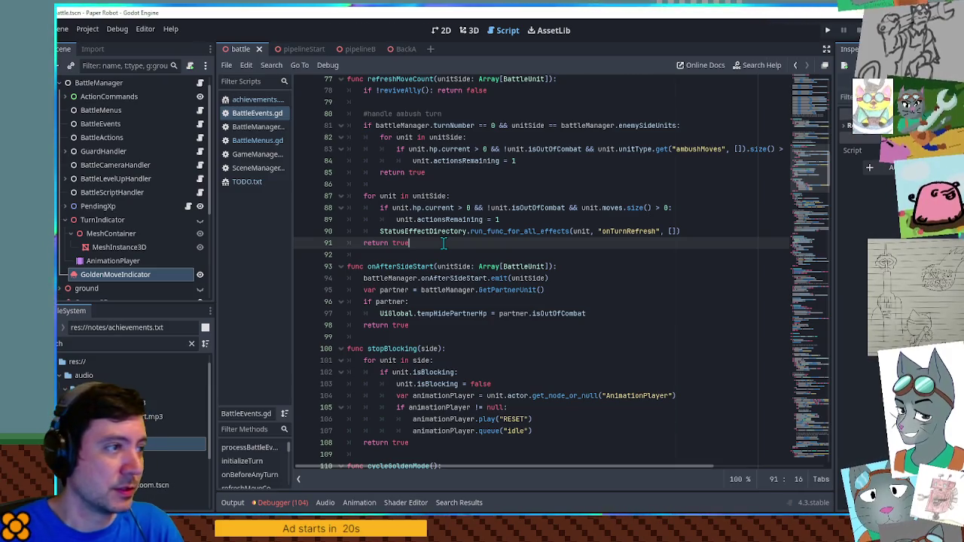
{"action": "left_click_drag", "start_coordinate": [819, 175], "coordinate": [813, 437]}
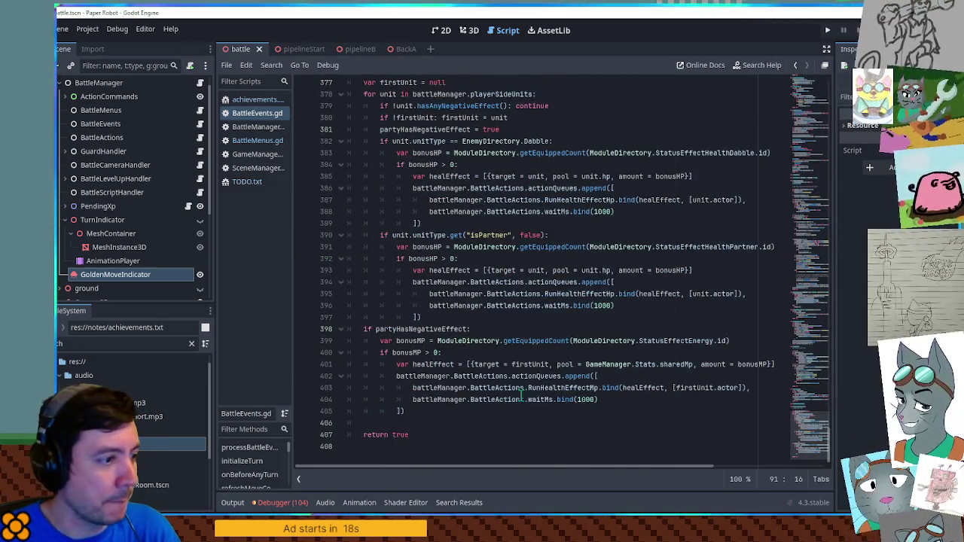
{"action": "scroll", "coordinate": [457, 382], "scroll_direction": "up", "scroll_amount": 2}
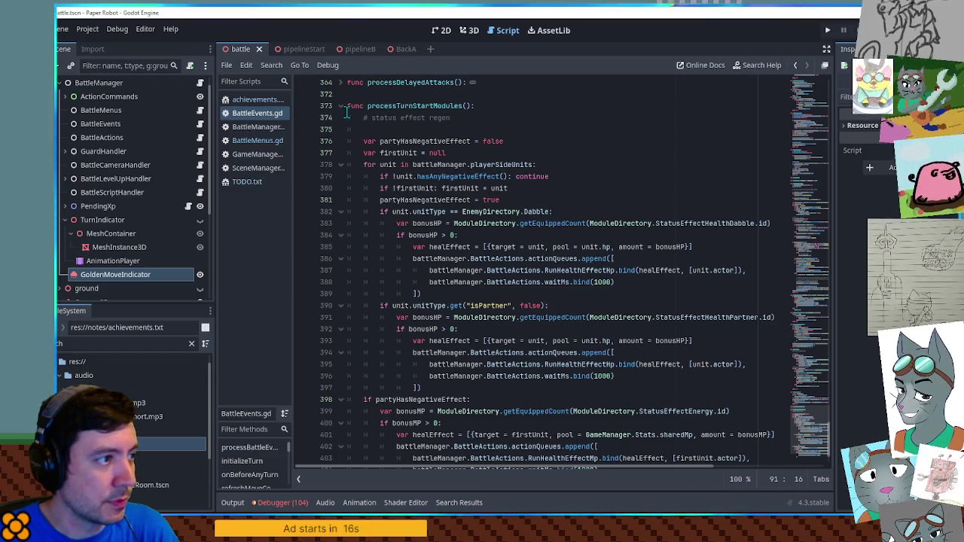
{"action": "left_click", "coordinate": [341, 105]}
{"action": "left_click", "coordinate": [428, 181]}
Step: Add a handleTutorialSegments function stub that returns true at the end of BattleEvents.gd
{"action": "key", "text": "Return"}
{"action": "key", "text": "Return"}
{"action": "key", "text": "Up"}
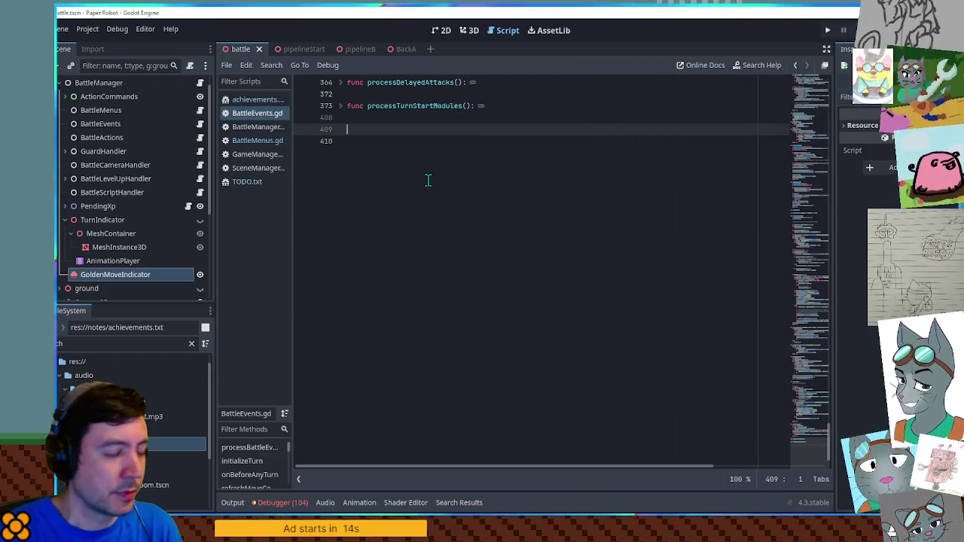
{"action": "type", "text": "func handle"}
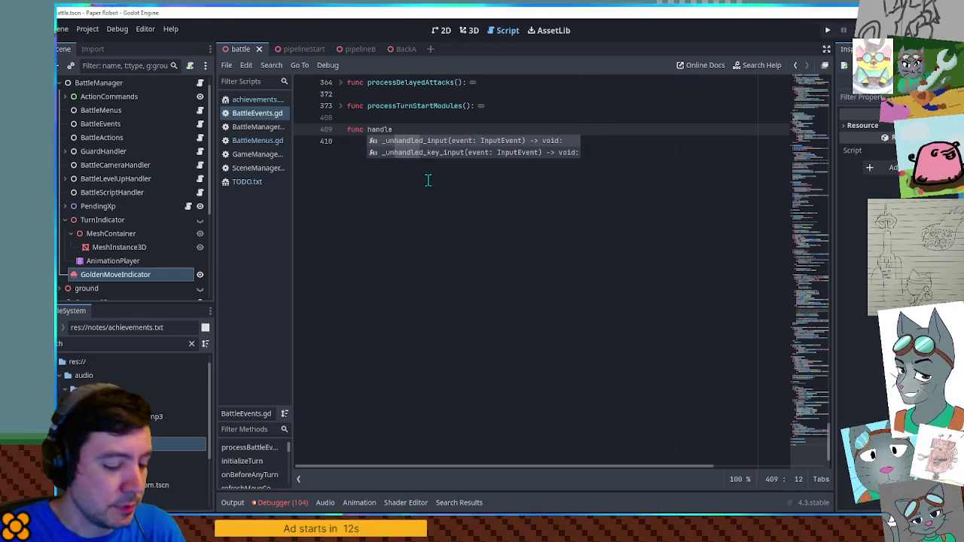
{"action": "type", "text": "TutorialSegments():"}
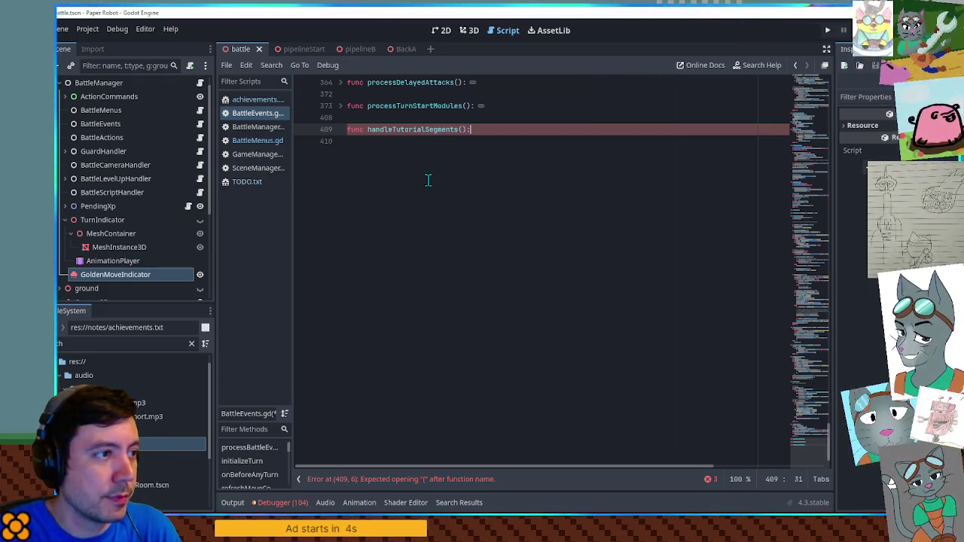
{"action": "key", "text": "Return"}
{"action": "type", "text": "pass"}
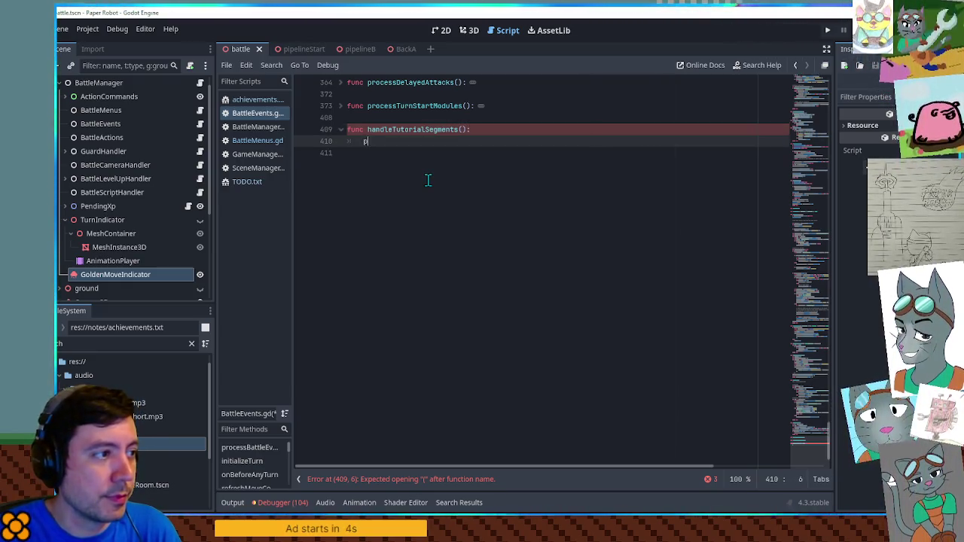
{"action": "type", "text": "eturn true"}
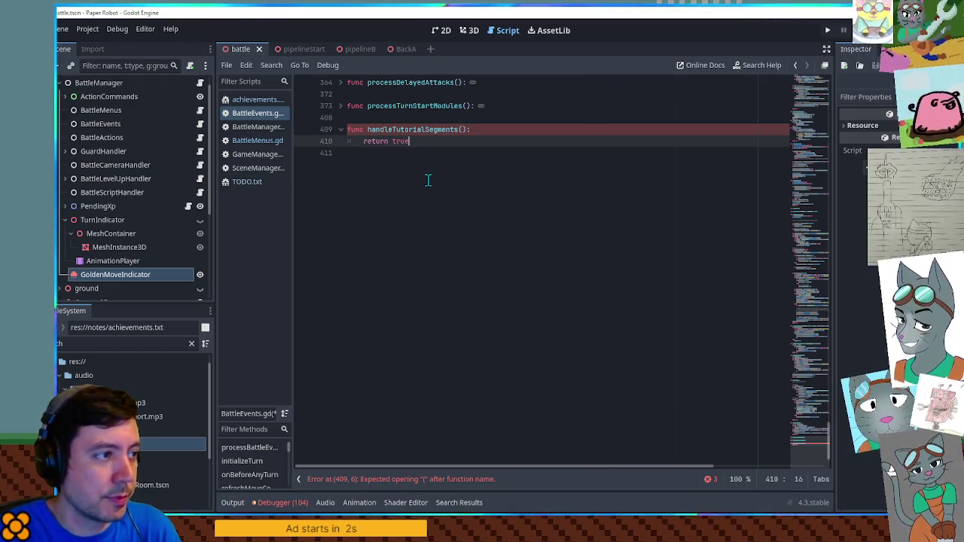
{"action": "key", "text": "Home"}
{"action": "key", "text": "Return"}
{"action": "key", "text": "Up"}
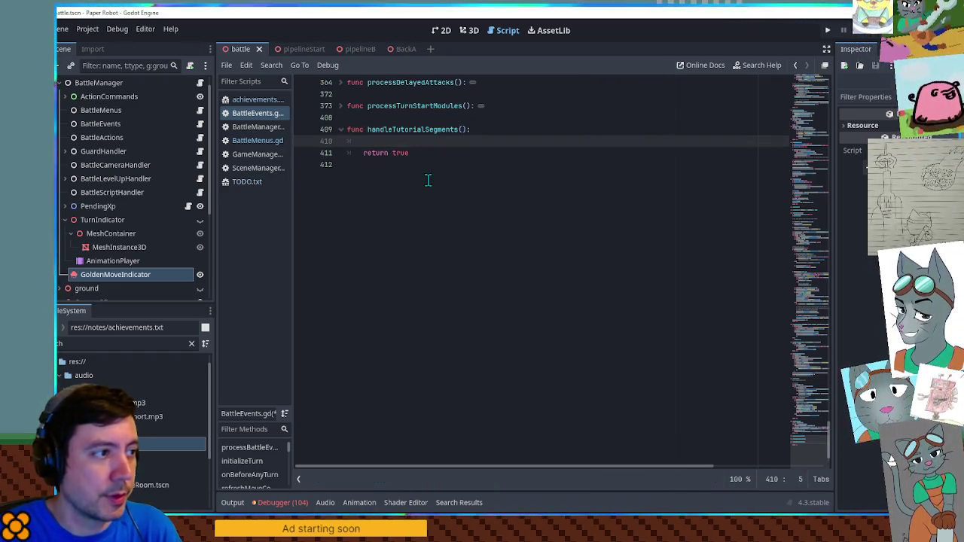
Step: Duplicate the cycleGoldenMode queue line and rename the copy to handleTutorialSegments
{"action": "mouse_move", "coordinate": [821, 456]}
{"action": "left_mouse_down"}
{"action": "mouse_move", "coordinate": [824, 143]}
{"action": "mouse_move", "coordinate": [825, 151]}
{"action": "left_mouse_up"}
{"action": "scroll", "coordinate": [486, 138], "scroll_direction": "up", "scroll_amount": 1}
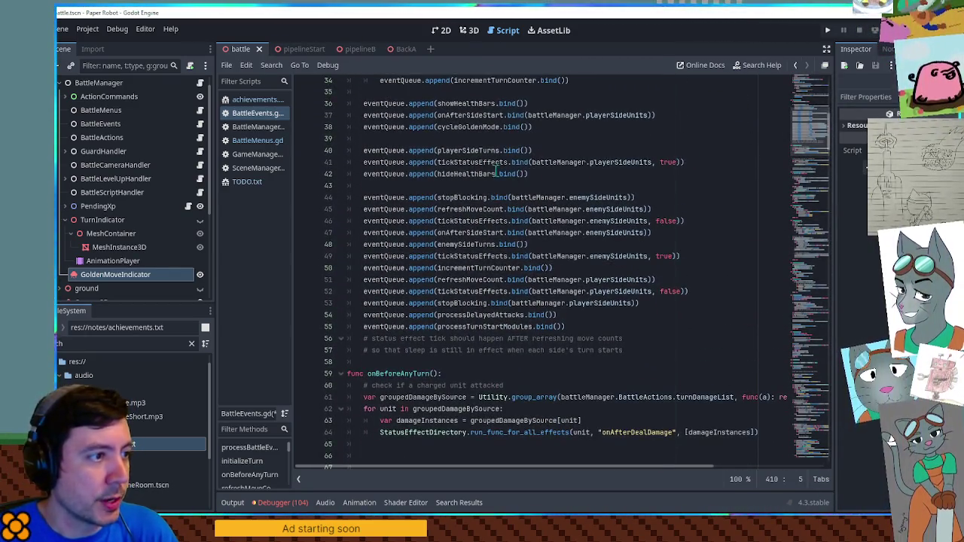
{"action": "left_click", "coordinate": [485, 138]}
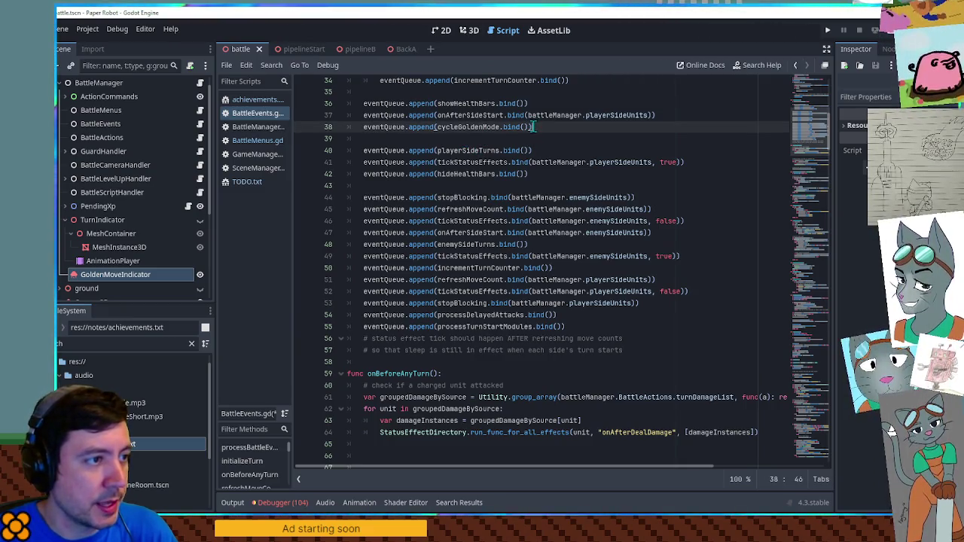
{"action": "key", "text": "ctrl+shift+d"}
{"action": "double_click", "coordinate": [463, 138]}
{"action": "type", "text": "handle"}
{"action": "type", "text": "Tutori"}
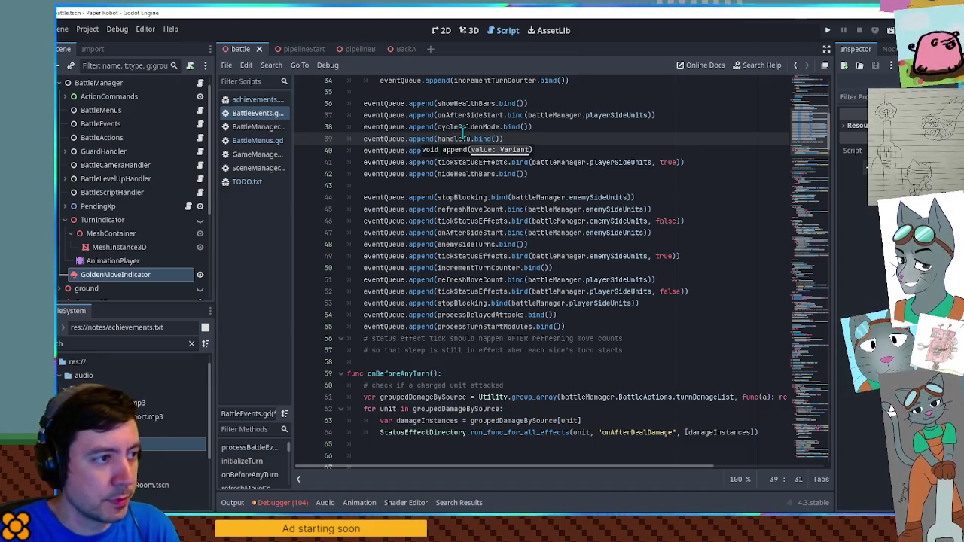
{"action": "type", "text": "alSegments"}
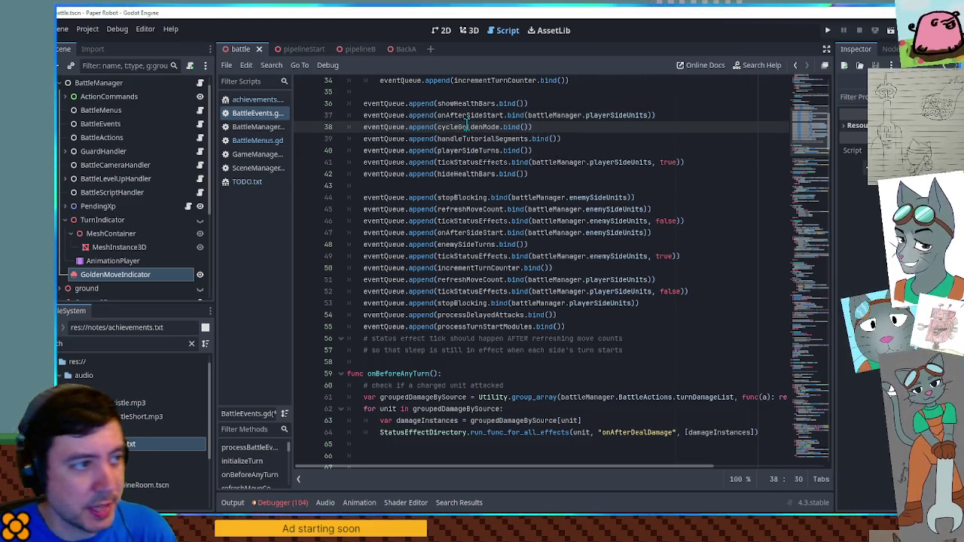
{"action": "double_click", "coordinate": [468, 126]}
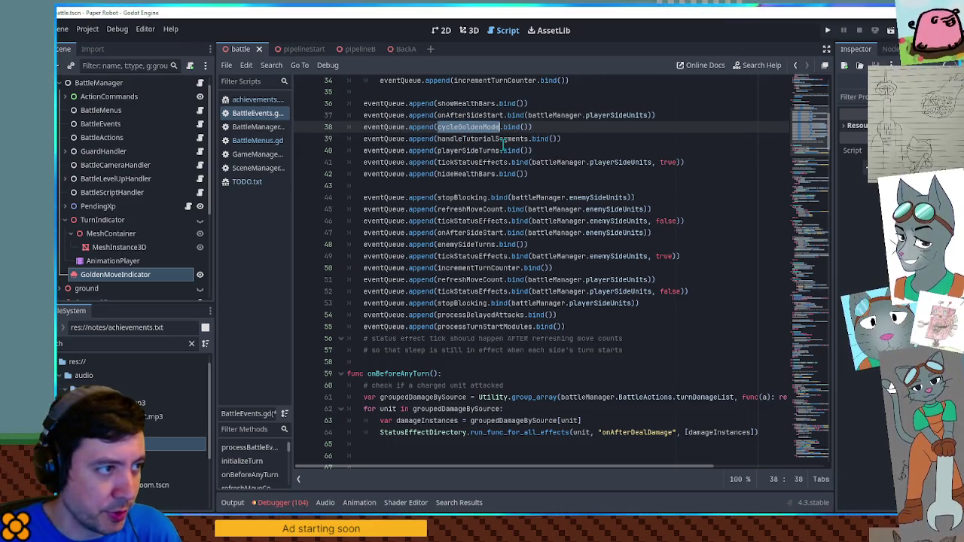
{"action": "left_click", "coordinate": [462, 140], "text": "ctrl"}
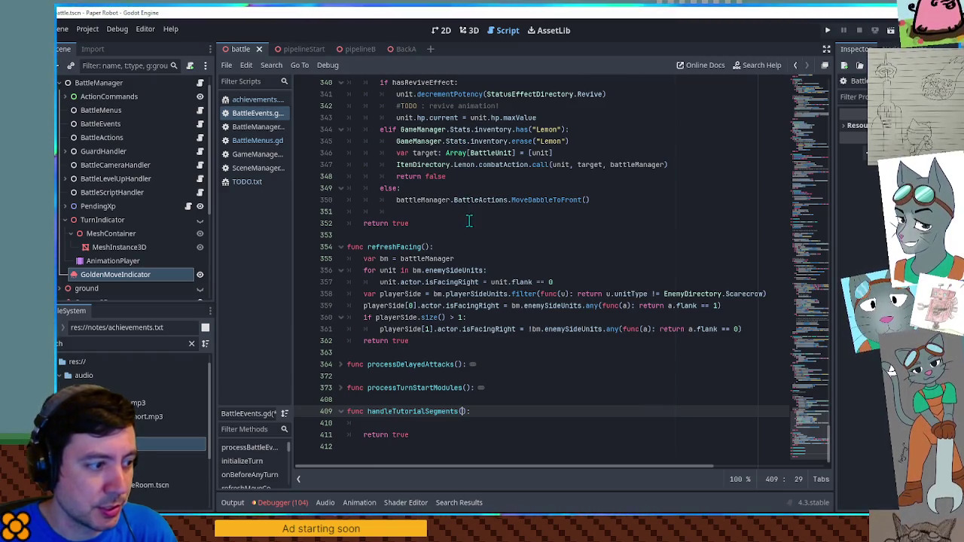
Step: Write '# special move intro' and '# golden move' comments in handleTutorialSegments, separated by a blank line
{"action": "left_click", "coordinate": [450, 420]}
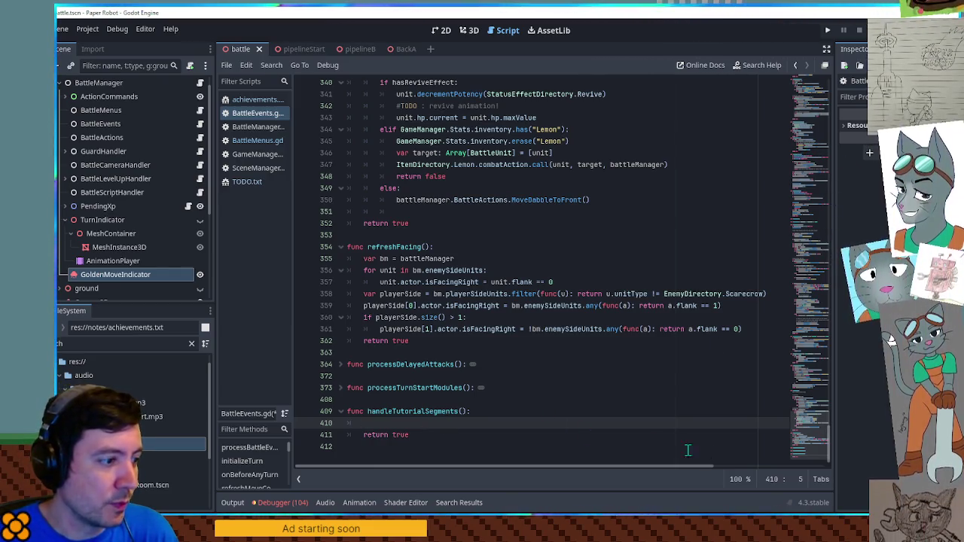
{"action": "type", "text": "#"}
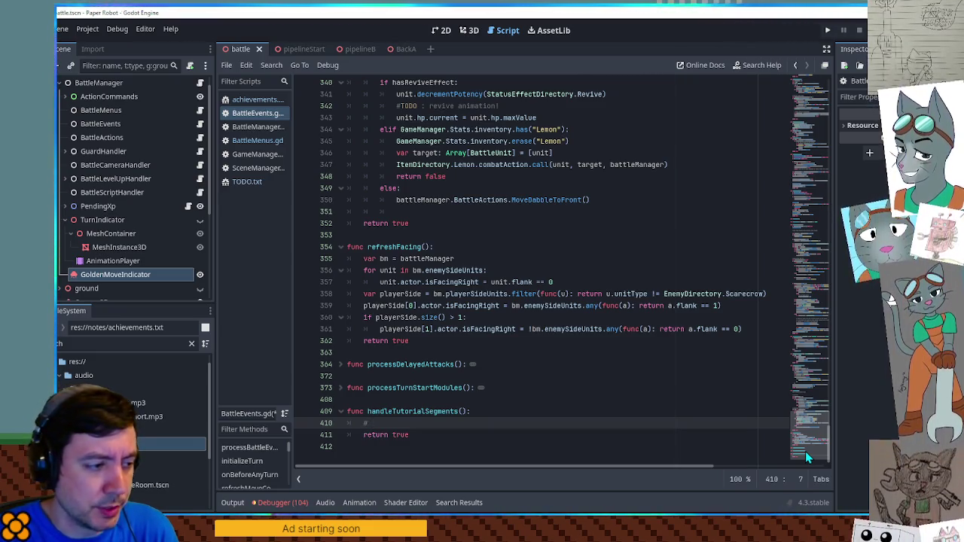
{"action": "type", "text": "golden mo"}
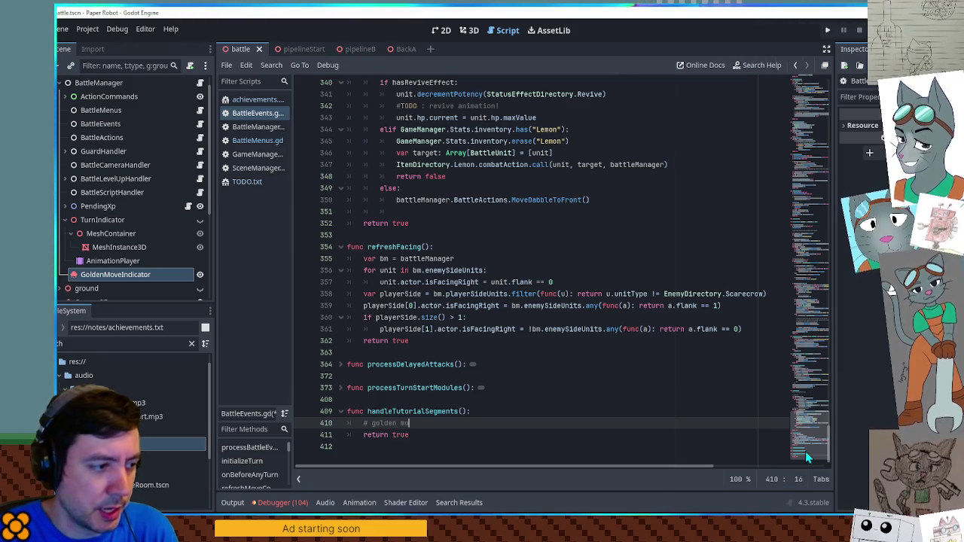
{"action": "type", "text": "ve"}
{"action": "key", "text": "ctrl+shift+Return"}
{"action": "type", "text": "#"}
{"action": "key", "text": "Return"}
{"action": "key", "text": "Up"}
{"action": "type", "text": "special move"}
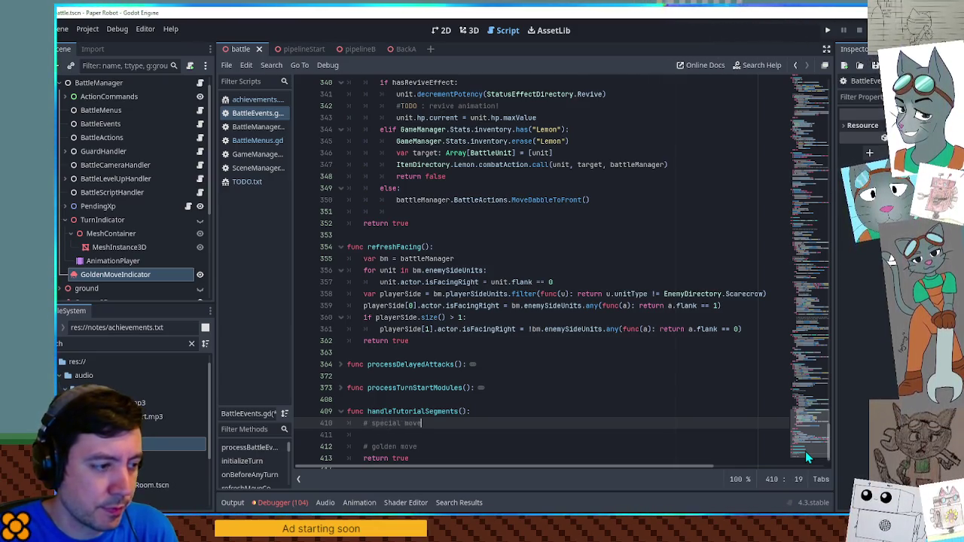
{"action": "type", "text": " intro"}
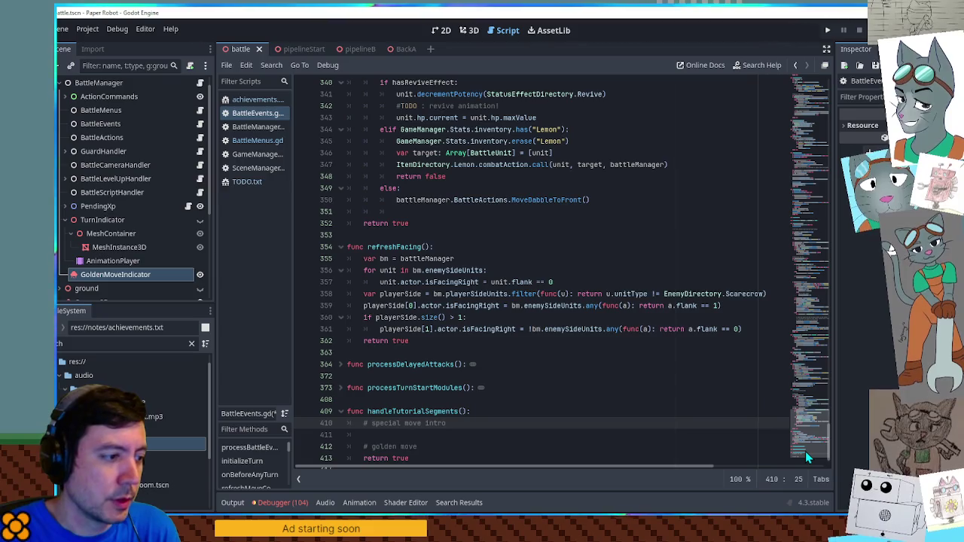
{"action": "key", "text": "Return"}
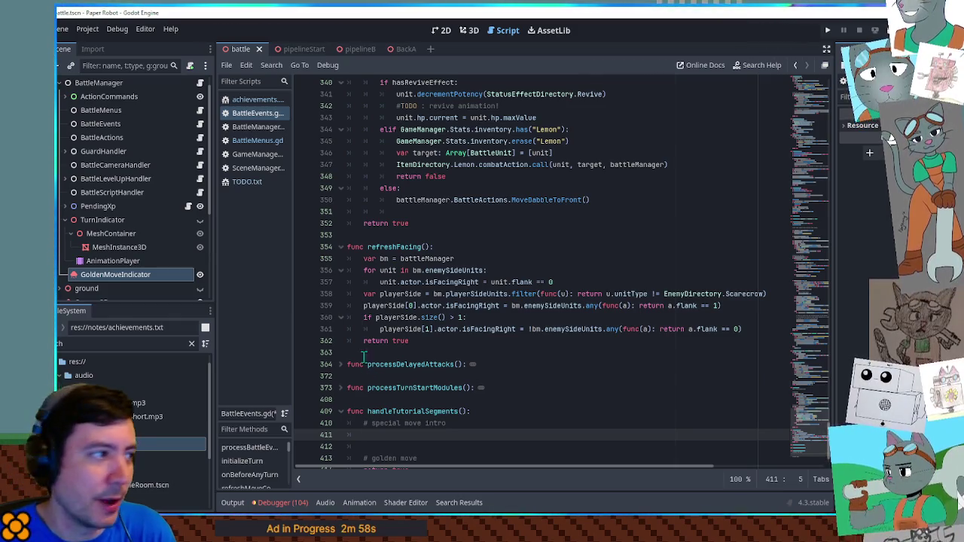
{"action": "double_click", "coordinate": [125, 343]}
Step: Open states.txt, select the 010-SnailBoss flag, and search the whole project for it
{"action": "type", "text": "ates"}
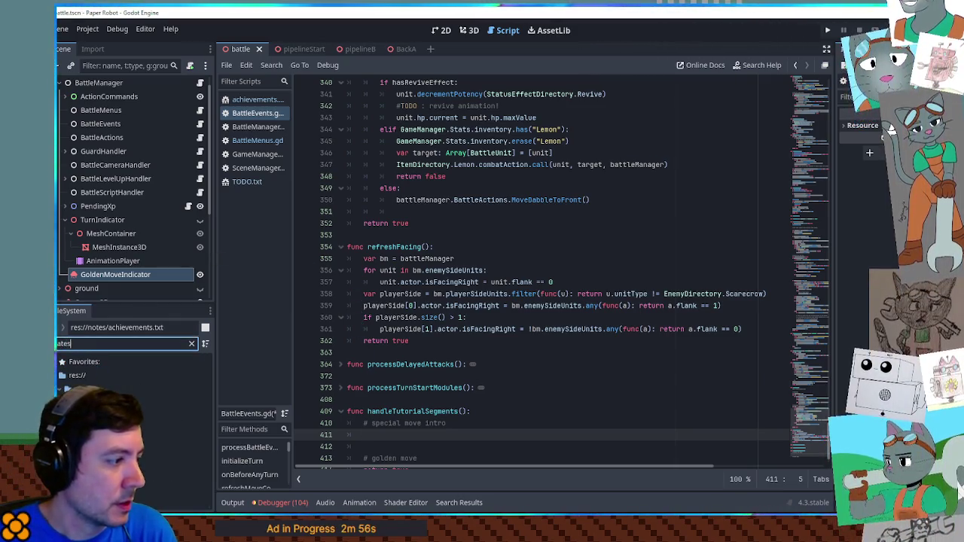
{"action": "double_click", "coordinate": [132, 403]}
{"action": "left_click_drag", "start_coordinate": [828, 422], "coordinate": [830, 189]}
{"action": "mouse_move", "coordinate": [832, 179]}
{"action": "left_mouse_down"}
{"action": "mouse_move", "coordinate": [832, 189]}
{"action": "mouse_move", "coordinate": [832, 179]}
{"action": "left_mouse_up"}
{"action": "left_click_drag", "start_coordinate": [403, 292], "coordinate": [318, 290]}
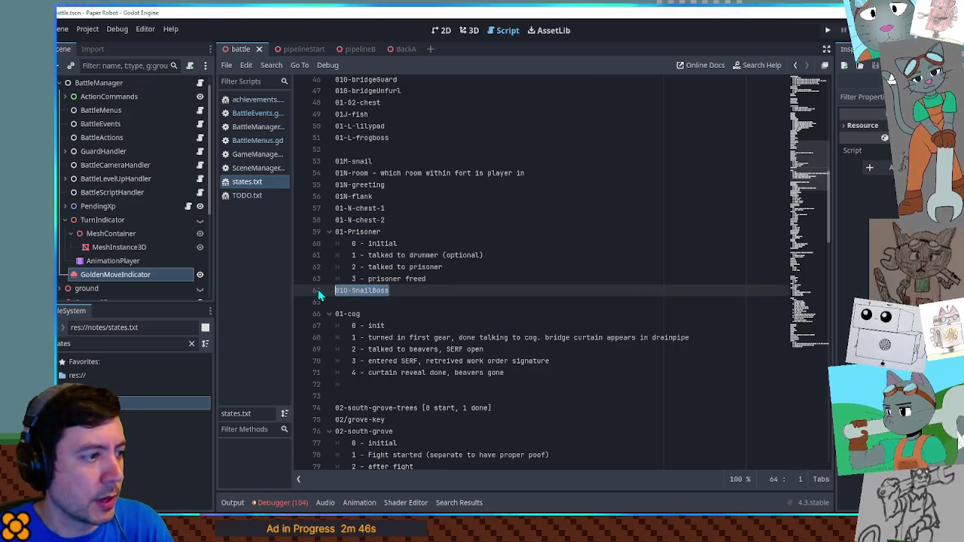
{"action": "key", "text": "ctrl+shift+f"}
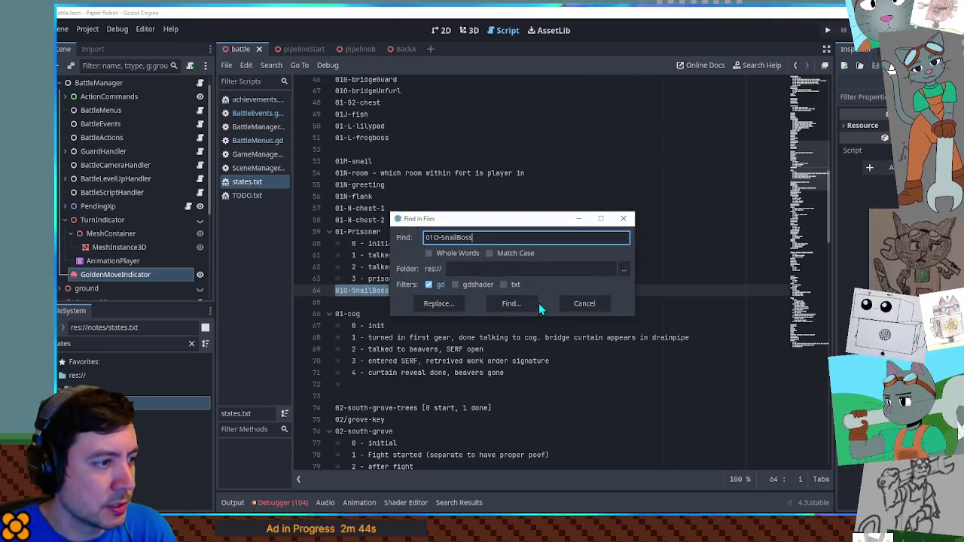
{"action": "left_click", "coordinate": [538, 303]}
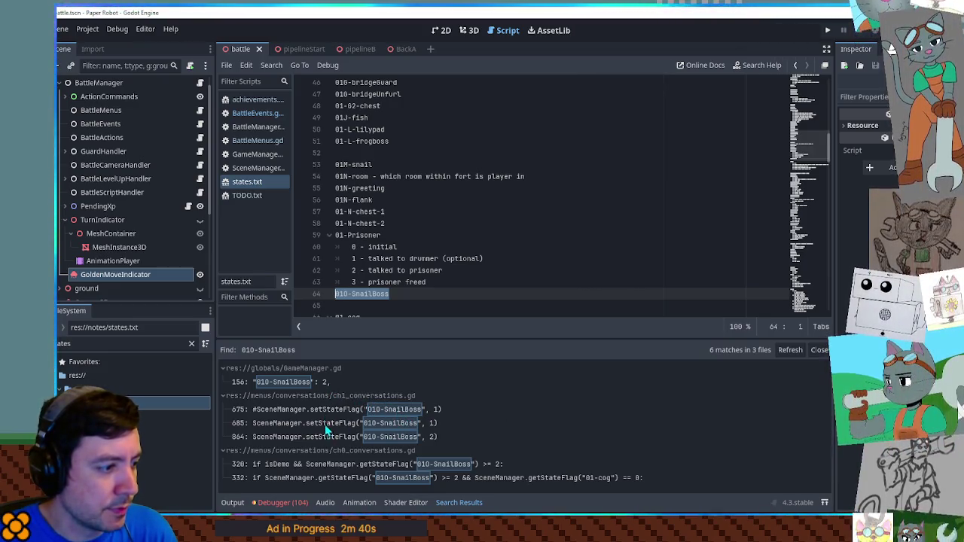
Step: Open the line 685 match in ch1_conversations.gd and select its setStateFlag statement
{"action": "left_click", "coordinate": [325, 424]}
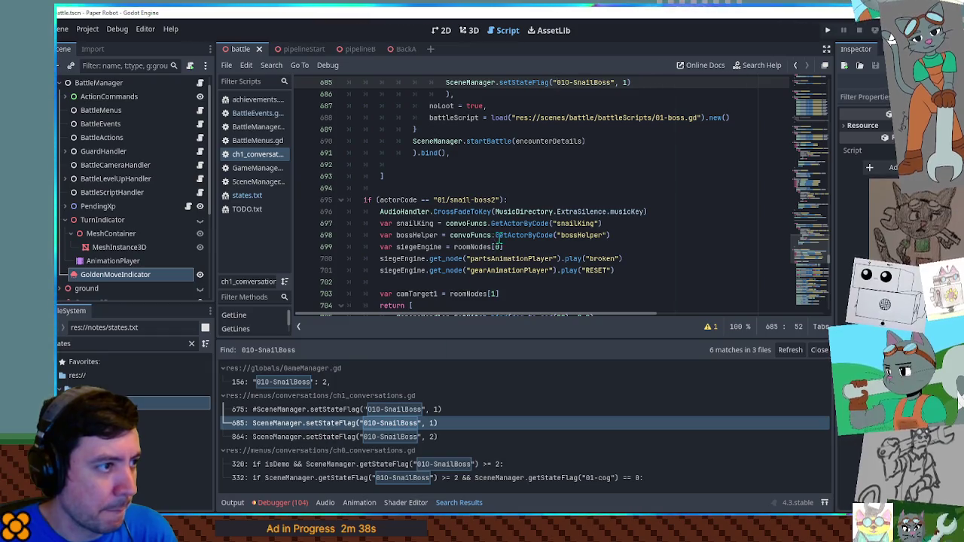
{"action": "double_click", "coordinate": [562, 188]}
{"action": "mouse_move", "coordinate": [632, 188]}
{"action": "left_mouse_down"}
{"action": "mouse_move", "coordinate": [449, 188]}
{"action": "mouse_move", "coordinate": [633, 187]}
{"action": "left_mouse_up"}
{"action": "key", "text": "ctrl+c"}
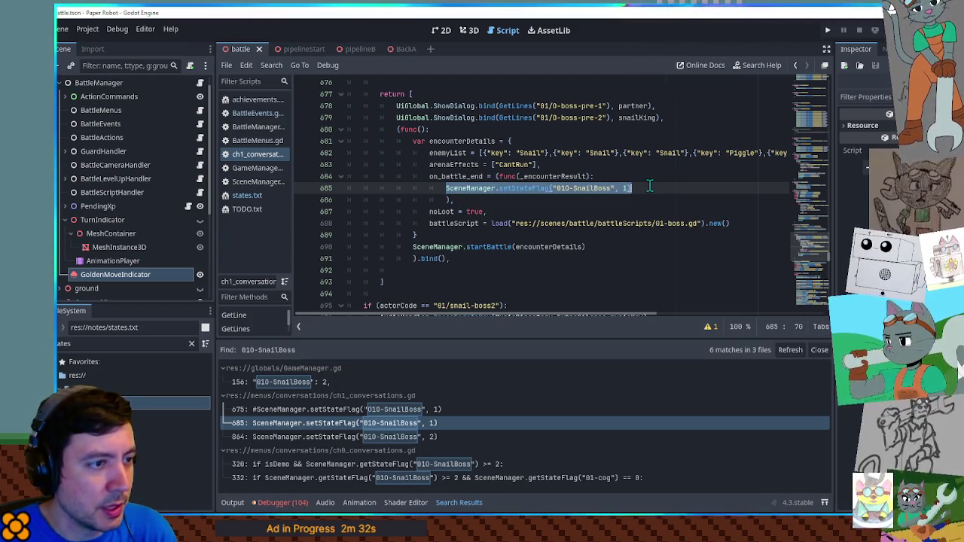
Step: Close ch1_conversations, BattleMenus.gd and BattleManager.gd, then return to handleTutorialSegments
{"action": "middle_click", "coordinate": [256, 155]}
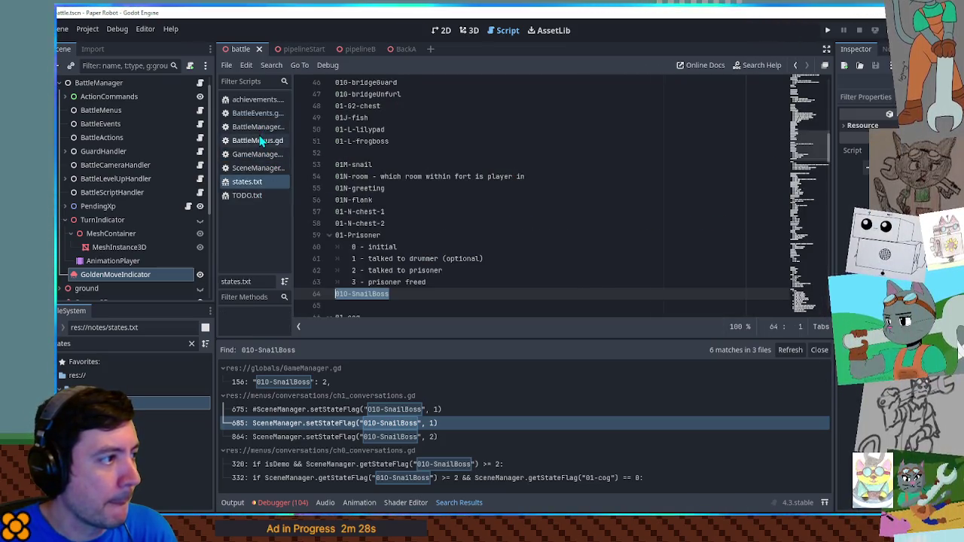
{"action": "left_click", "coordinate": [258, 141]}
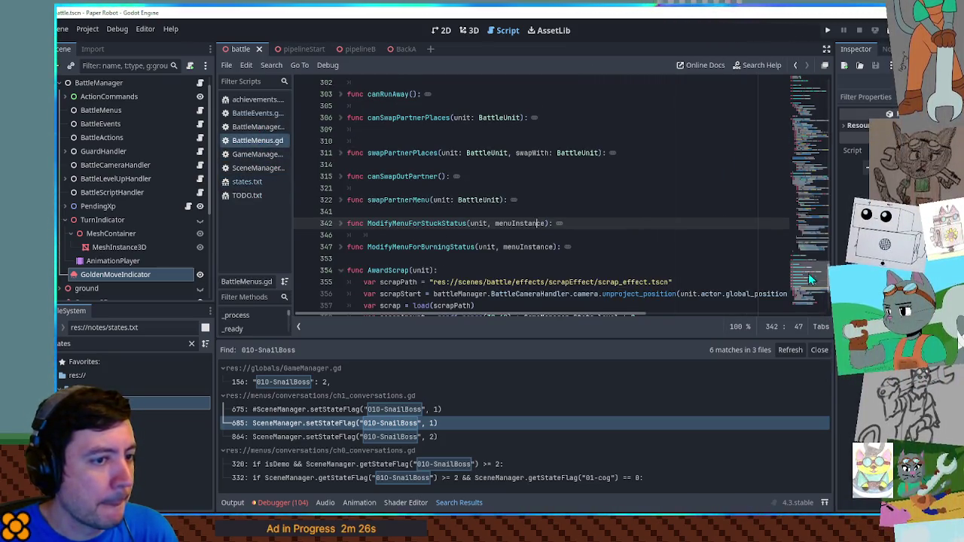
{"action": "left_click", "coordinate": [809, 277]}
{"action": "middle_click", "coordinate": [249, 142]}
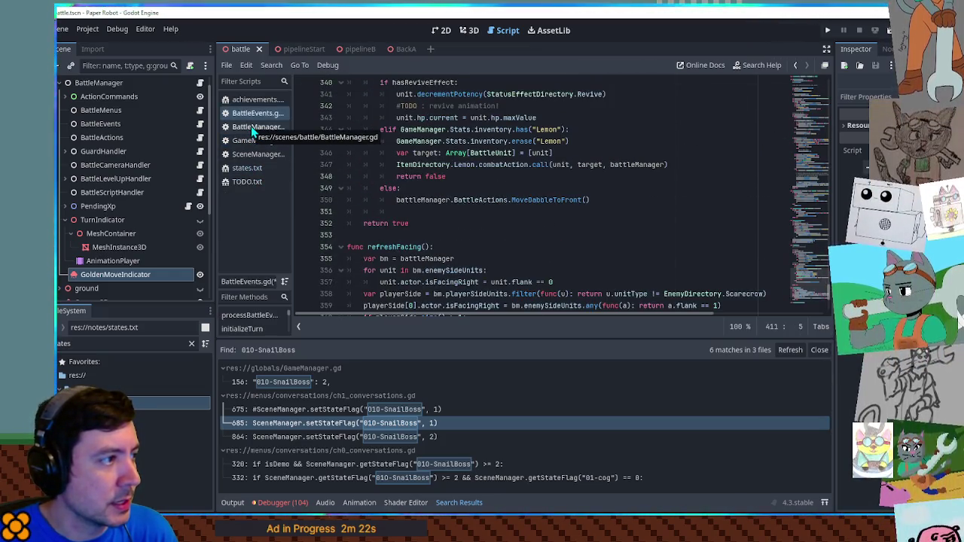
{"action": "middle_click", "coordinate": [251, 126]}
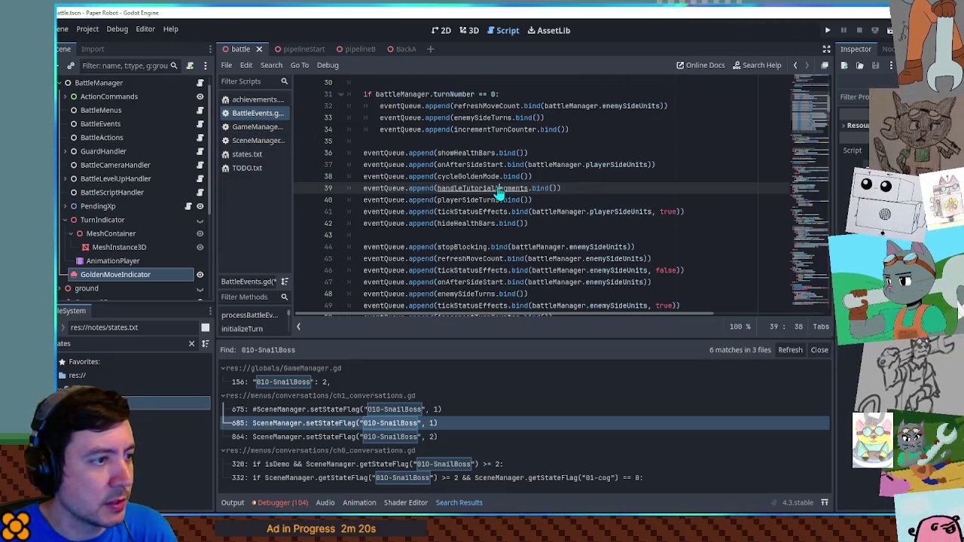
{"action": "left_click", "coordinate": [498, 193], "text": "ctrl"}
{"action": "left_click", "coordinate": [431, 249]}
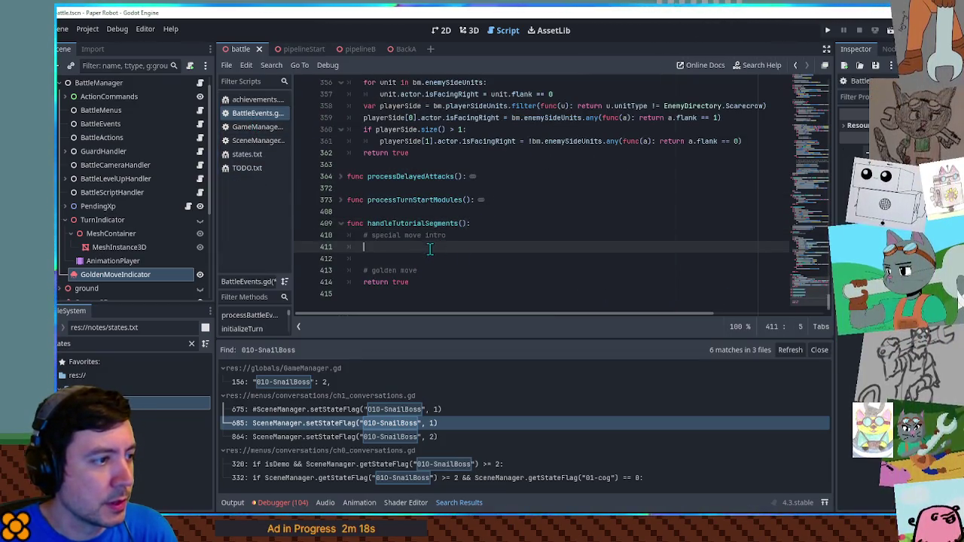
Step: Turn the pasted line into 'if SceneManager.getStateFlag("010-SnailBoss") < 1:'
{"action": "key", "text": "ctrl+v"}
{"action": "type", "text": "if"}
{"action": "key", "text": "ctrl+Right"}
{"action": "key", "text": "Right"}
{"action": "key", "text": "Delete"}
{"action": "type", "text": "g"}
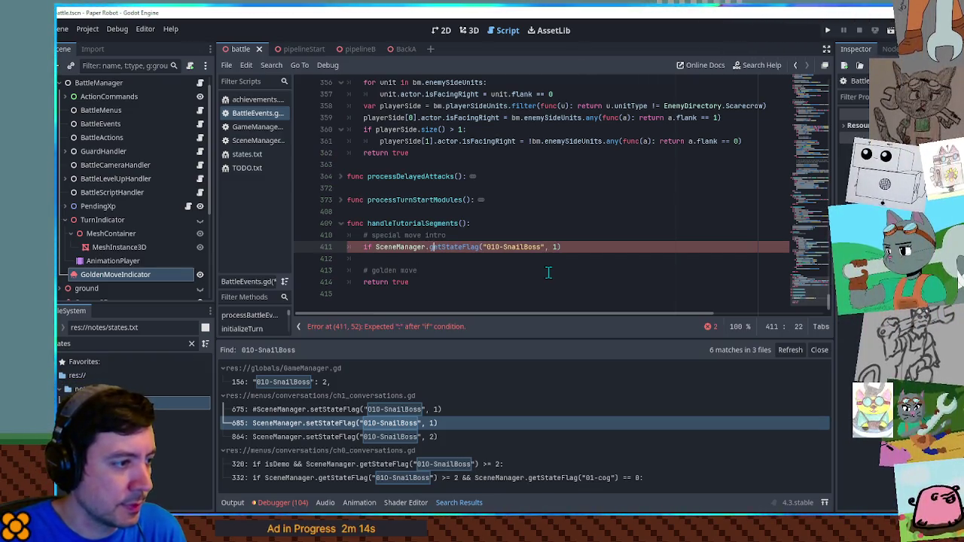
{"action": "key", "text": "End"}
{"action": "key", "text": "Left"}
{"action": "key", "text": "BackSpace"}
{"action": "key", "text": "BackSpace"}
{"action": "key", "text": "BackSpace"}
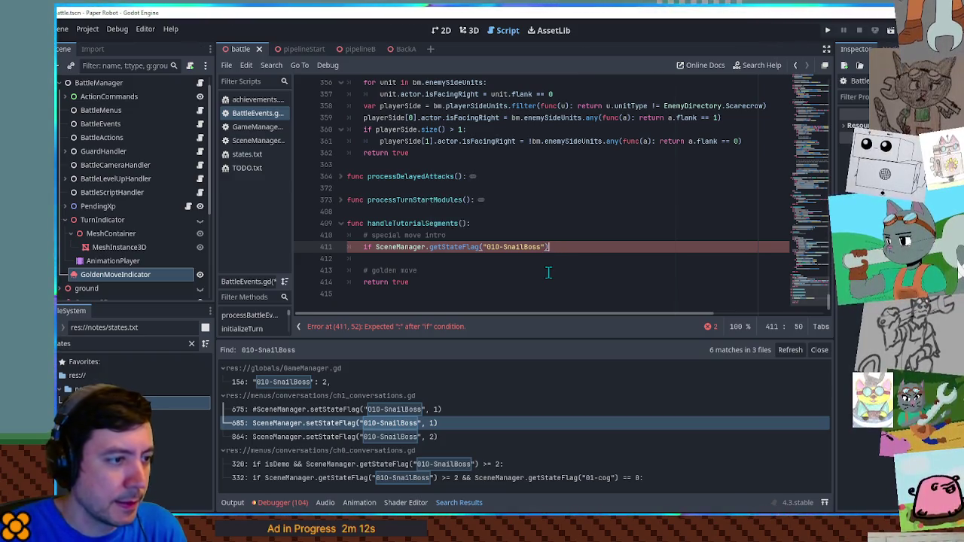
{"action": "type", "text": " < 1:"}
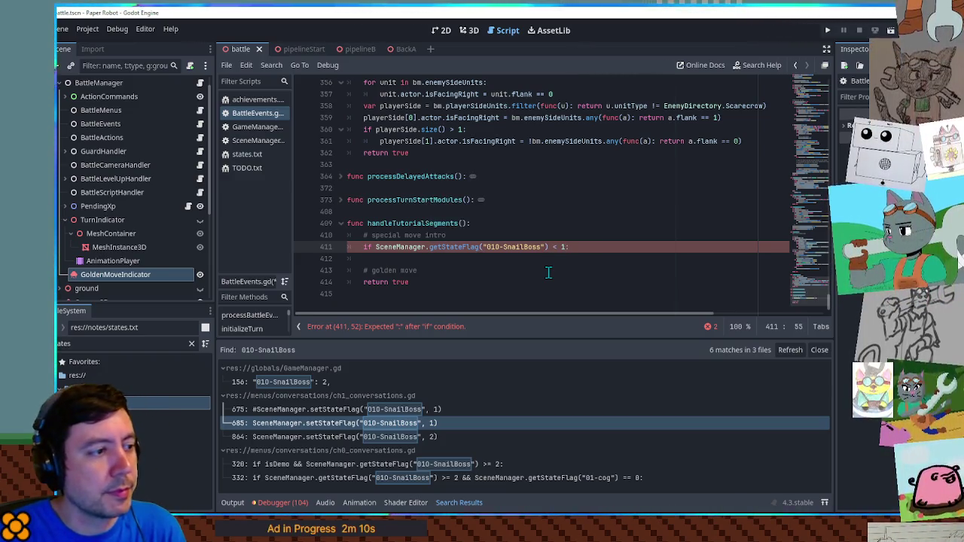
Step: Add a pass body and begin a playerSideUnits.filter(func(a)) line inside the if block
{"action": "key", "text": "Return"}
{"action": "key", "text": "Up"}
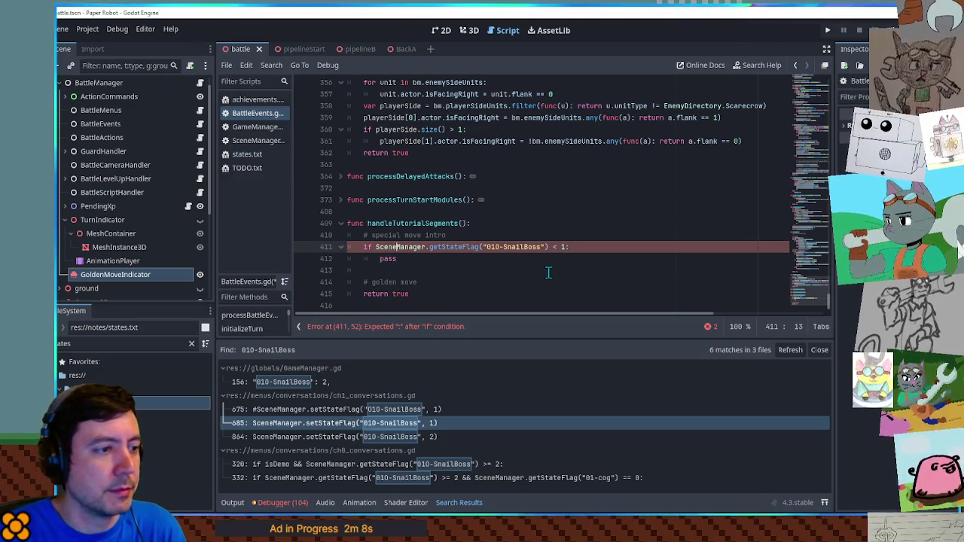
{"action": "key", "text": "Return"}
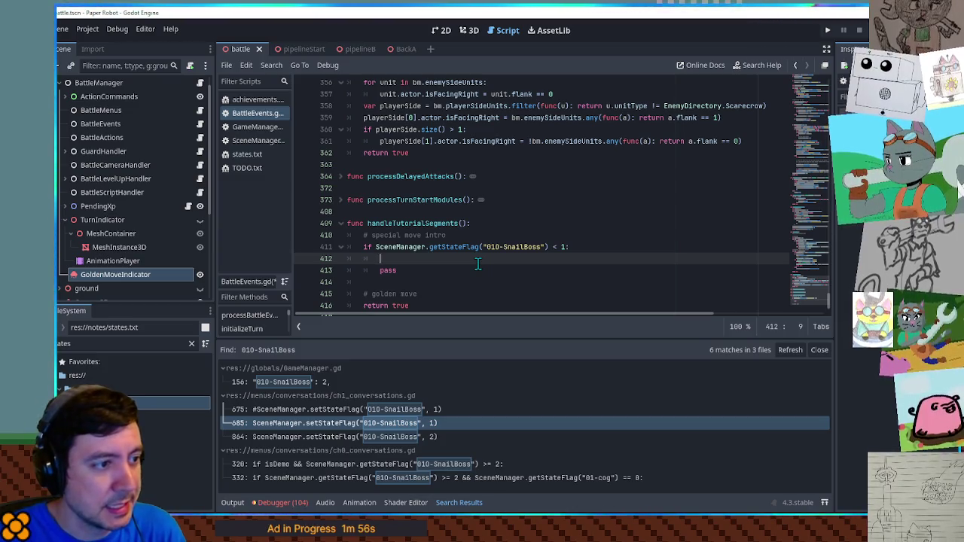
{"action": "type", "text": "play"}
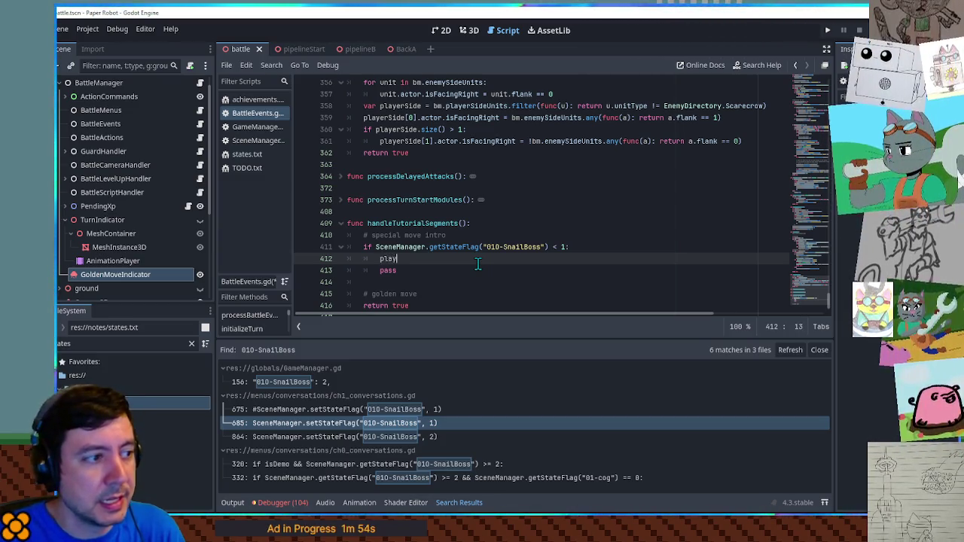
{"action": "key", "text": "BackSpace"}
{"action": "key", "text": "BackSpace"}
{"action": "key", "text": "BackSpace"}
{"action": "type", "text": "battleManager."}
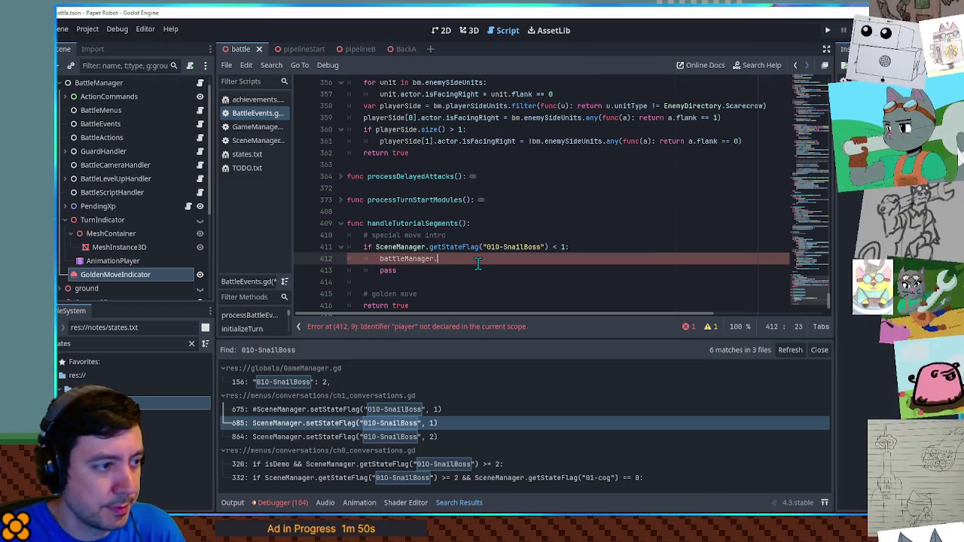
{"action": "type", "text": "playerSideUnits"}
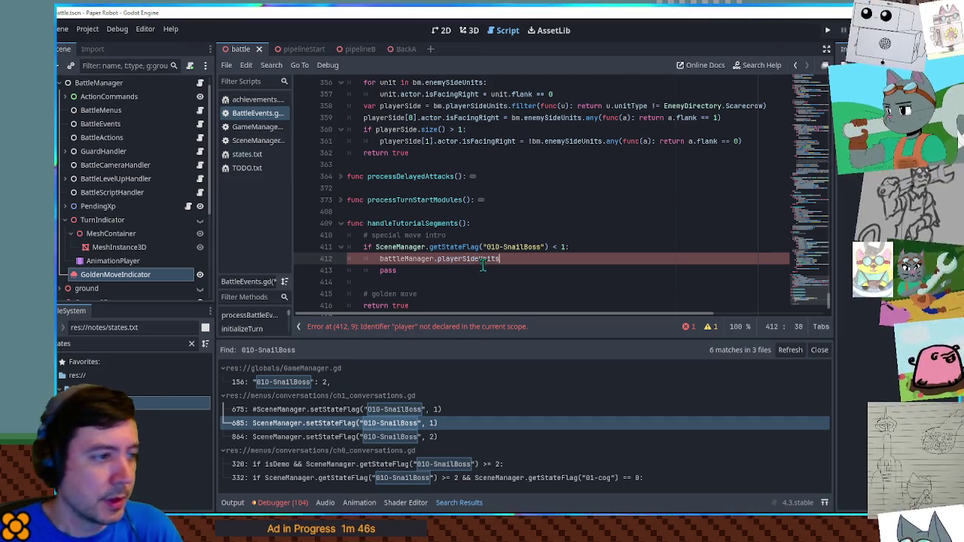
{"action": "type", "text": ".filter(func(a): pass"}
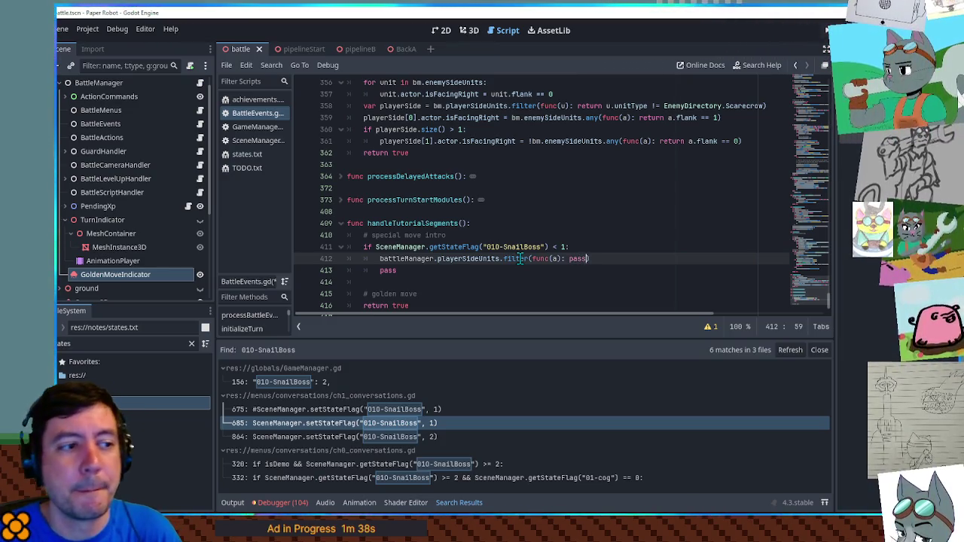
Step: Wrap the playerSideUnits filter line in an if check on its size(), with pass indented beneath
{"action": "double_click", "coordinate": [493, 259]}
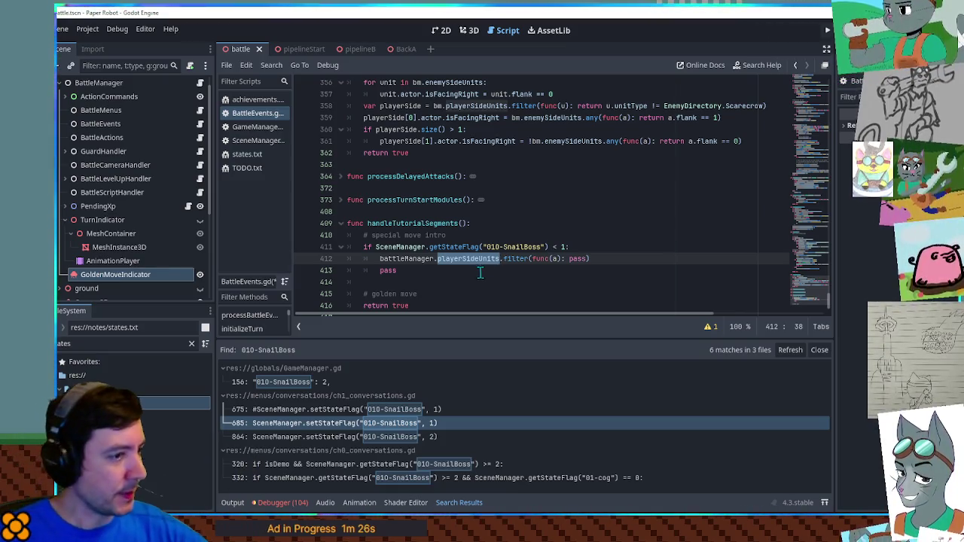
{"action": "left_click", "coordinate": [593, 259]}
{"action": "type", "text": ".size() > 0:"}
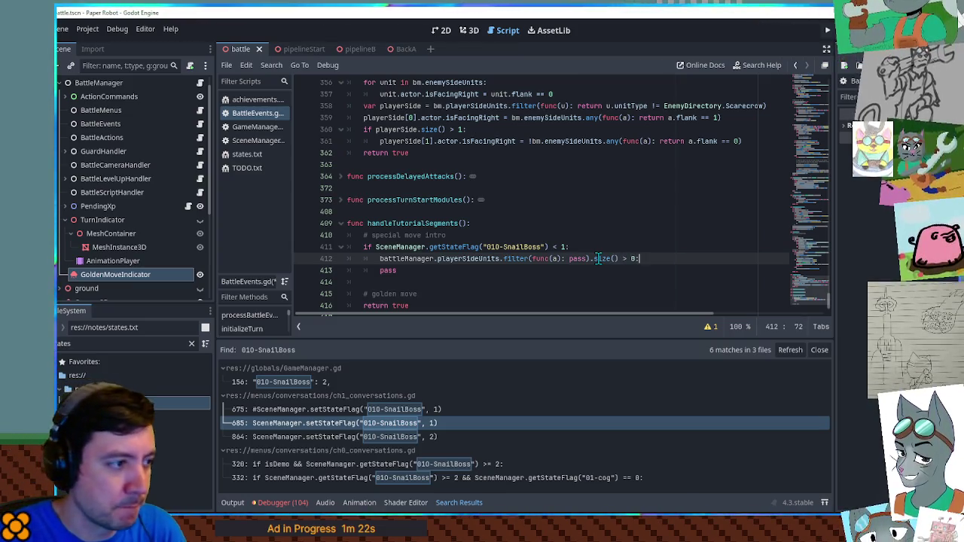
{"action": "key", "text": "Return"}
{"action": "key", "text": "Down"}
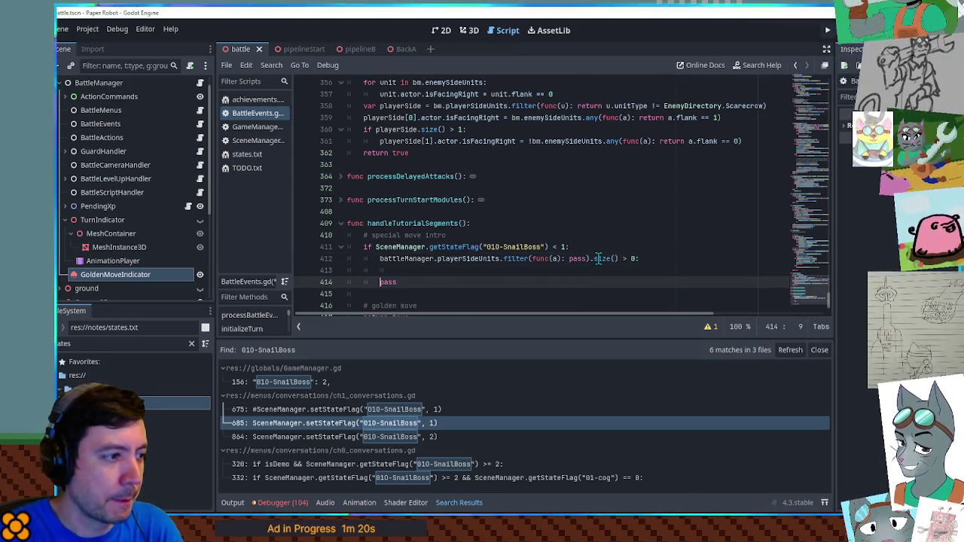
{"action": "key", "text": "Tab"}
{"action": "key", "text": "Up"}
{"action": "key", "text": "Up"}
{"action": "type", "text": "if"}
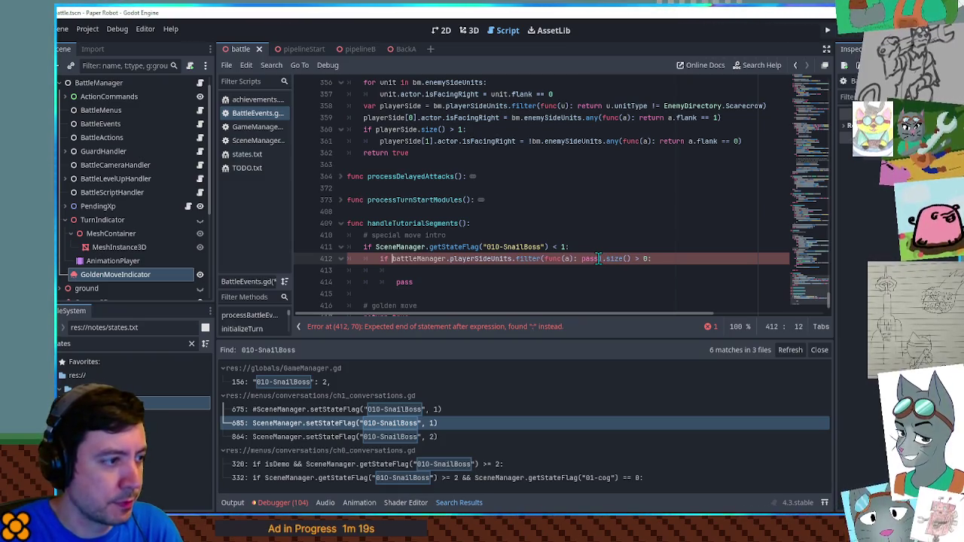
{"action": "key", "text": "Down"}
{"action": "key", "text": "BackSpace"}
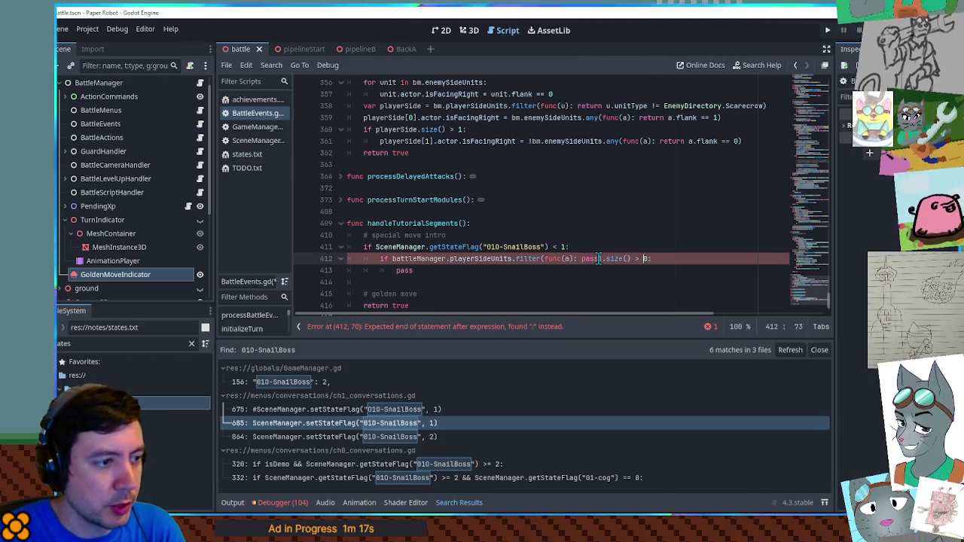
{"action": "key", "text": "Left"}
{"action": "key", "text": "Left"}
{"action": "key", "text": "Left"}
Step: Fill the filter lambda with a.hp.maxValue >= 10 && a.hp.current <= 5 and review the line
{"action": "double_click", "coordinate": [590, 259]}
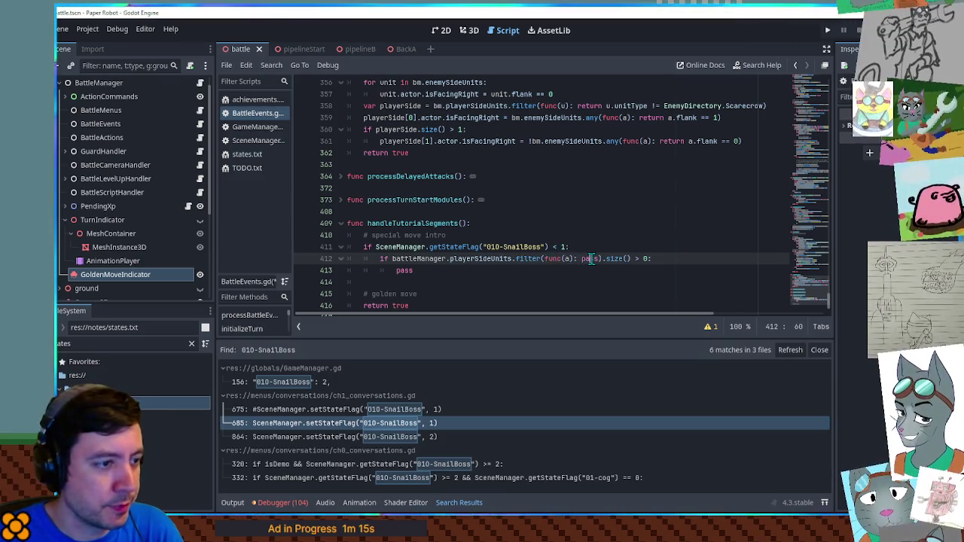
{"action": "type", "text": "a.hp."}
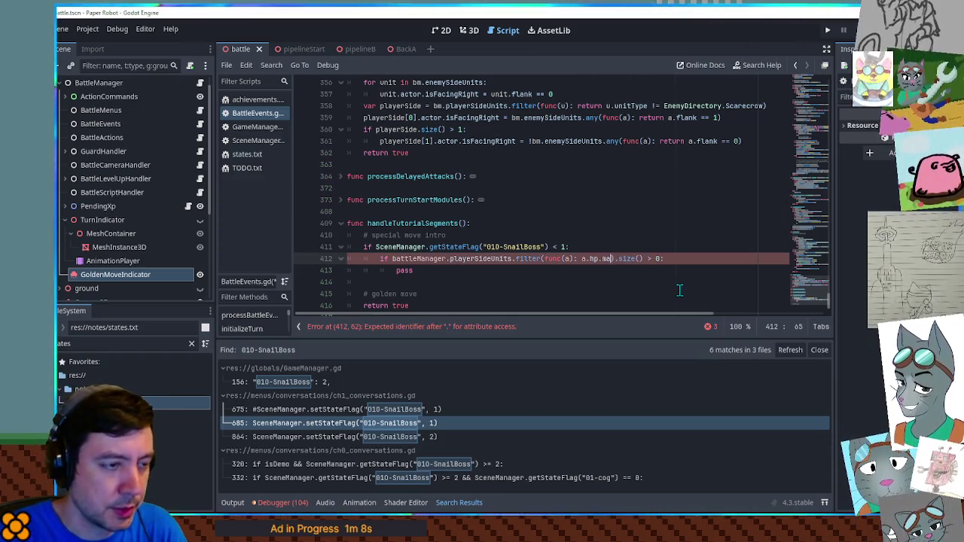
{"action": "type", "text": "maxValue >"}
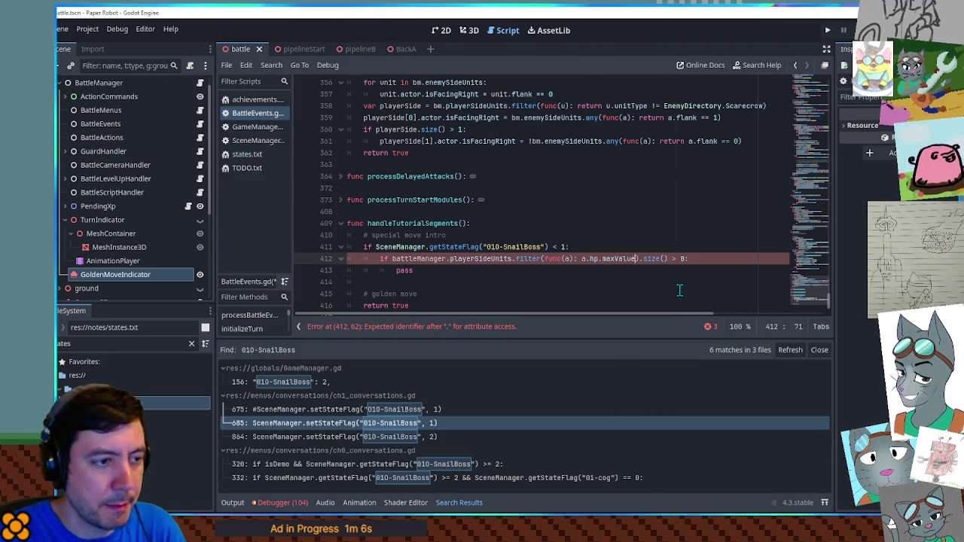
{"action": "key", "text": "BackSpace"}
{"action": "type", "text": "= 10"}
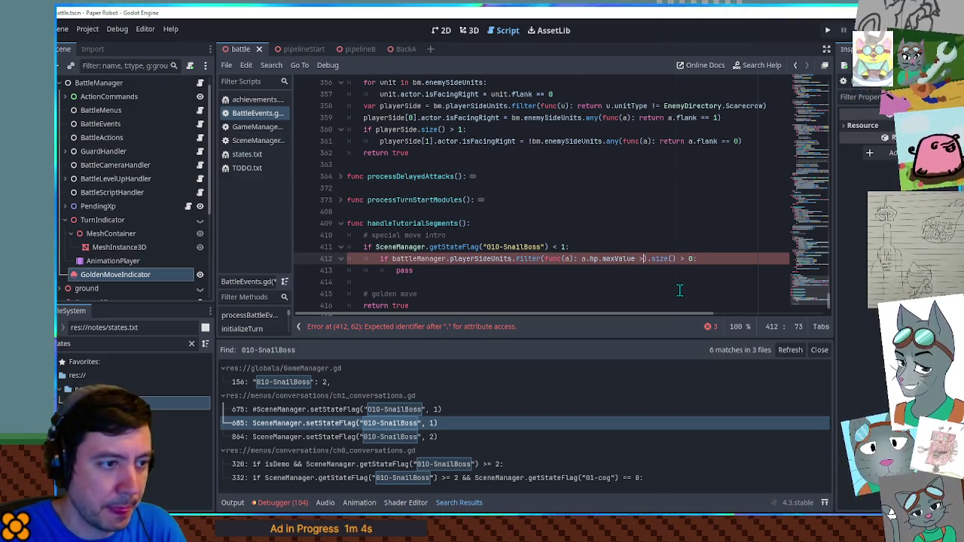
{"action": "type", "text": " && a.hp"}
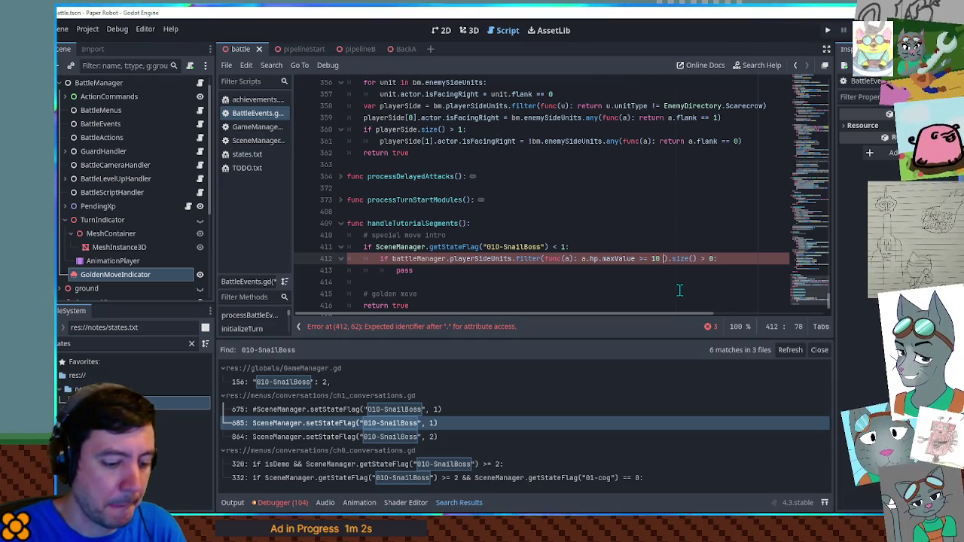
{"action": "type", "text": ".current "}
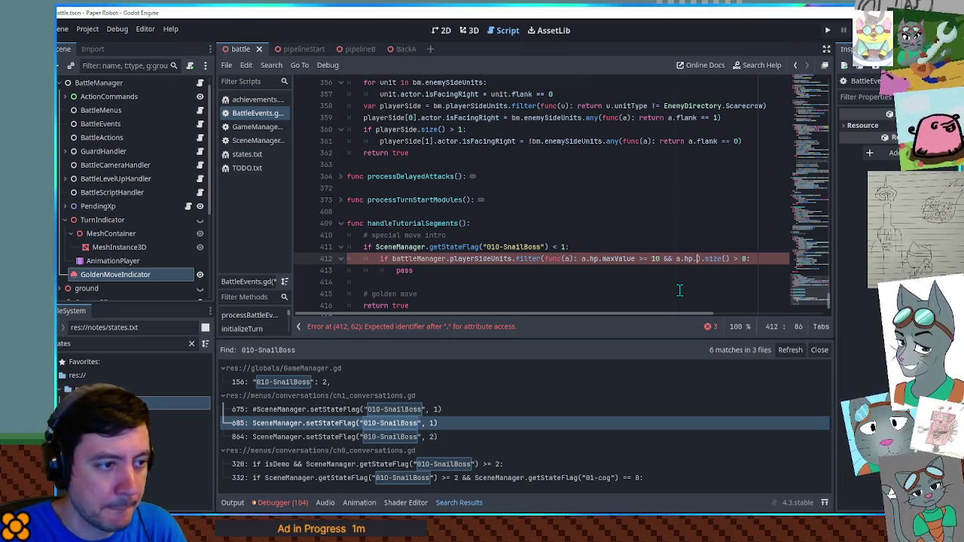
{"action": "type", "text": "<= 5"}
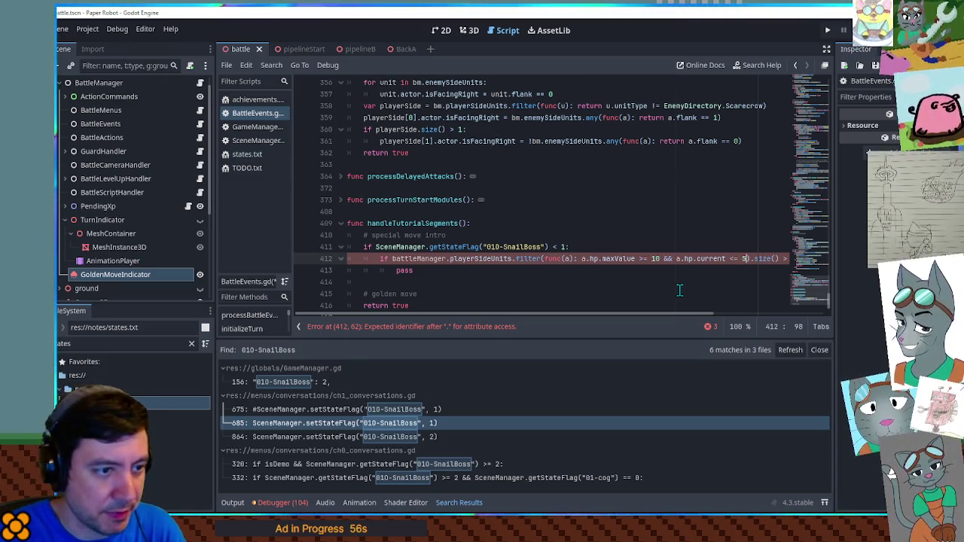
{"action": "type", "text": ")"}
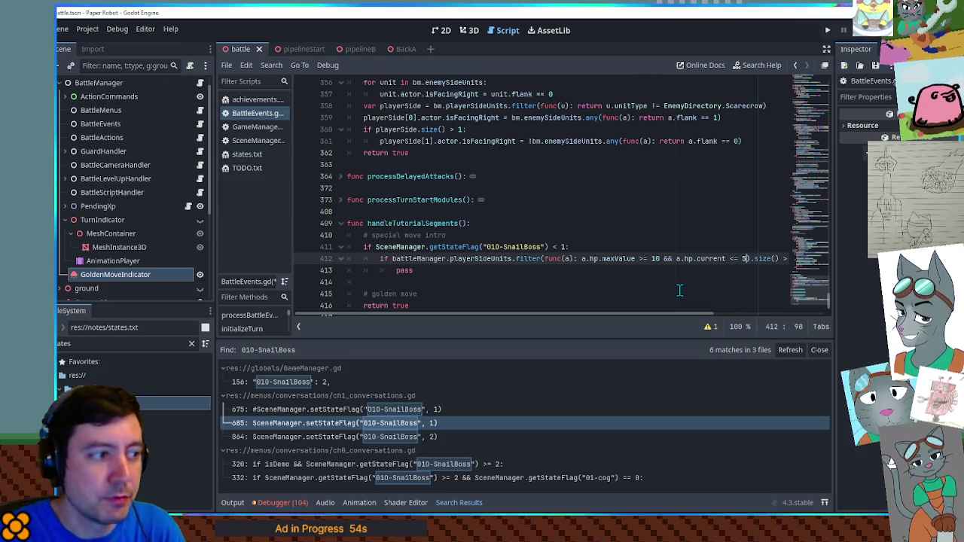
{"action": "key", "text": "Up"}
{"action": "key", "text": "Home"}
{"action": "key", "text": "Home"}
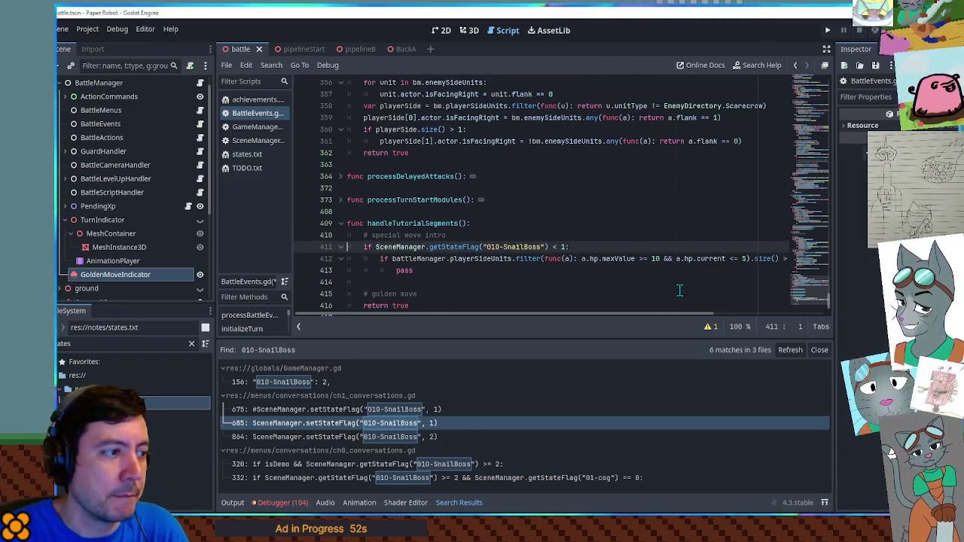
{"action": "key", "text": "Down"}
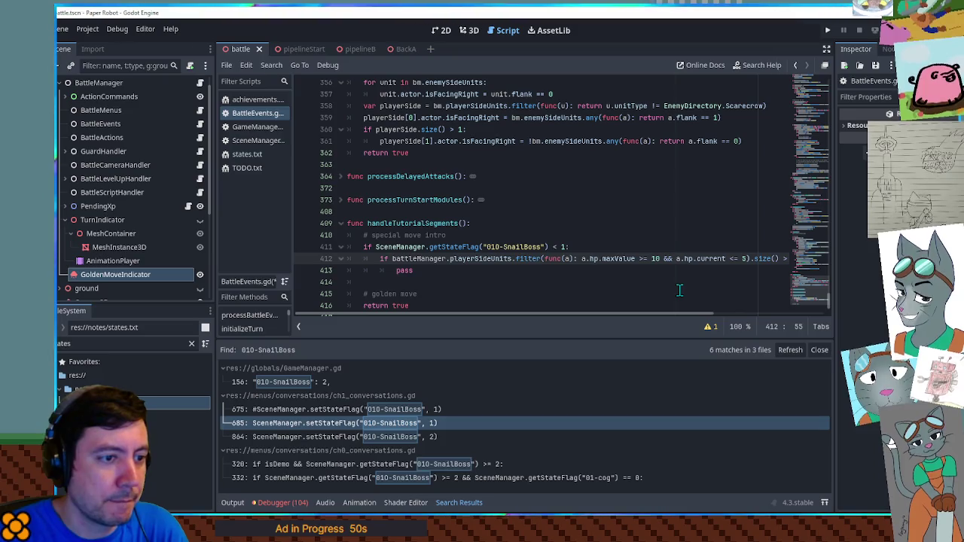
{"action": "key", "text": "End"}
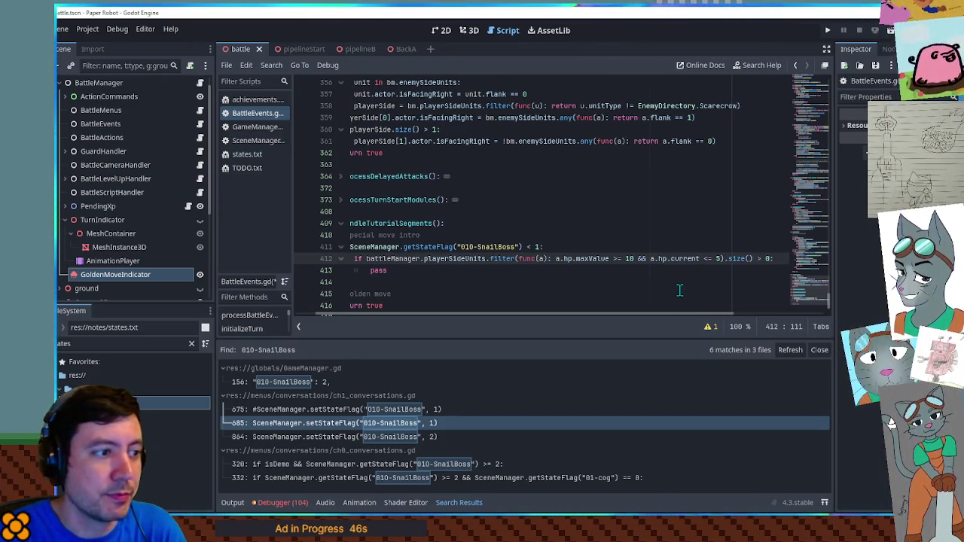
{"action": "key", "text": "Home"}
{"action": "key", "text": "Home"}
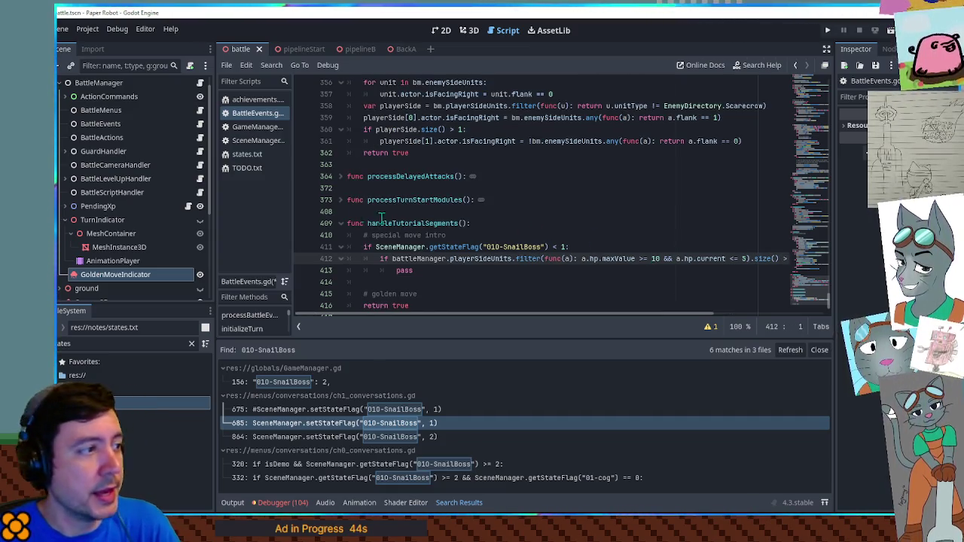
{"action": "left_click", "coordinate": [249, 154]}
Step: Add a '00/tut-recovery' state at the top of states.txt and go back to BattleEvents.gd
{"action": "left_click", "coordinate": [812, 75]}
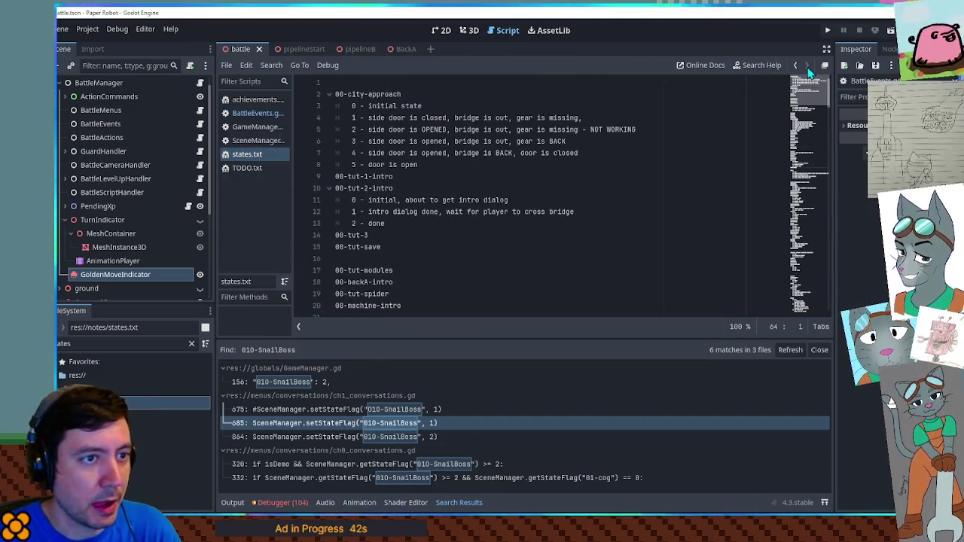
{"action": "left_click", "coordinate": [395, 84]}
{"action": "scroll", "coordinate": [435, 185], "scroll_direction": "down", "scroll_amount": 5}
{"action": "scroll", "coordinate": [437, 188], "scroll_direction": "up", "scroll_amount": 5}
{"action": "key", "text": "Return"}
{"action": "key", "text": "Return"}
{"action": "key", "text": "Return"}
{"action": "key", "text": "Up"}
{"action": "key", "text": "Up"}
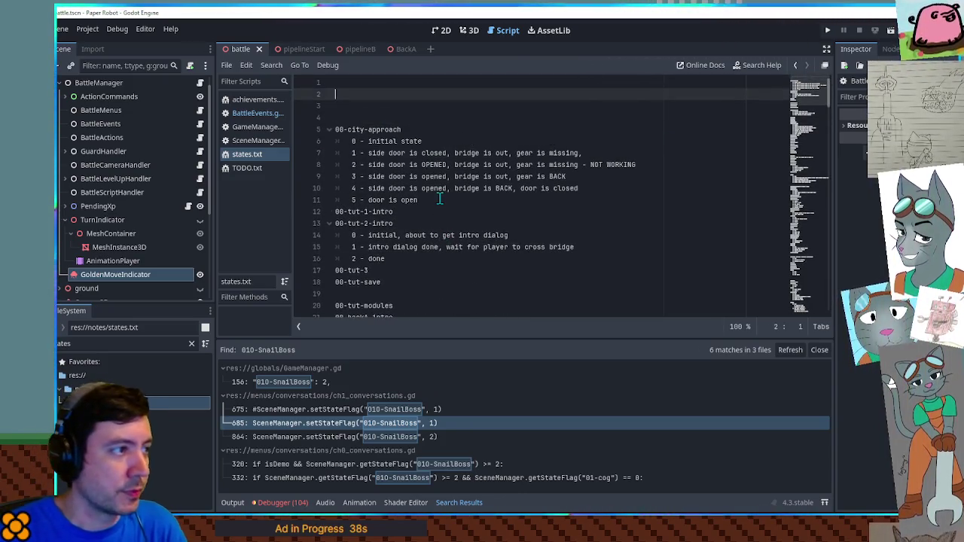
{"action": "type", "text": "00/tut-recovery"}
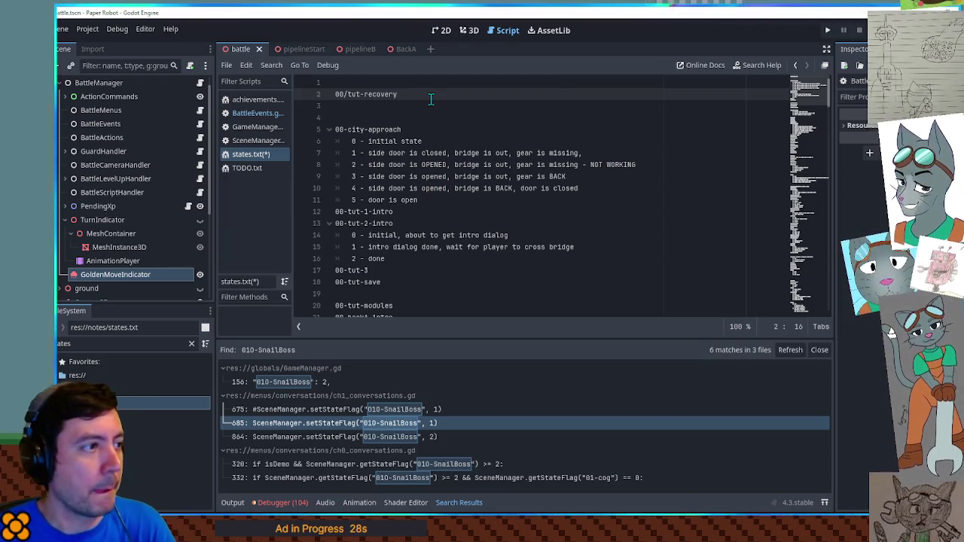
{"action": "left_click_drag", "start_coordinate": [428, 96], "coordinate": [309, 94]}
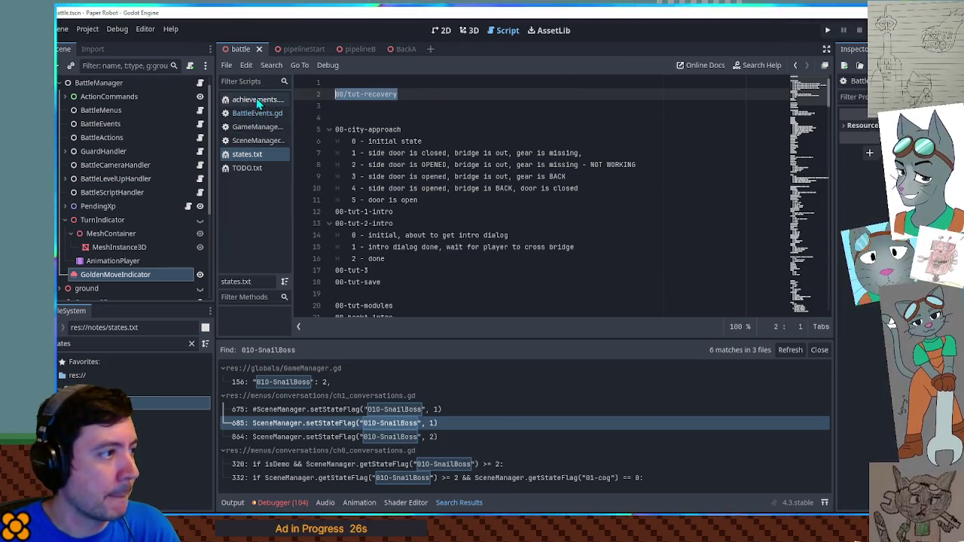
{"action": "left_click", "coordinate": [254, 101]}
{"action": "left_click", "coordinate": [255, 113]}
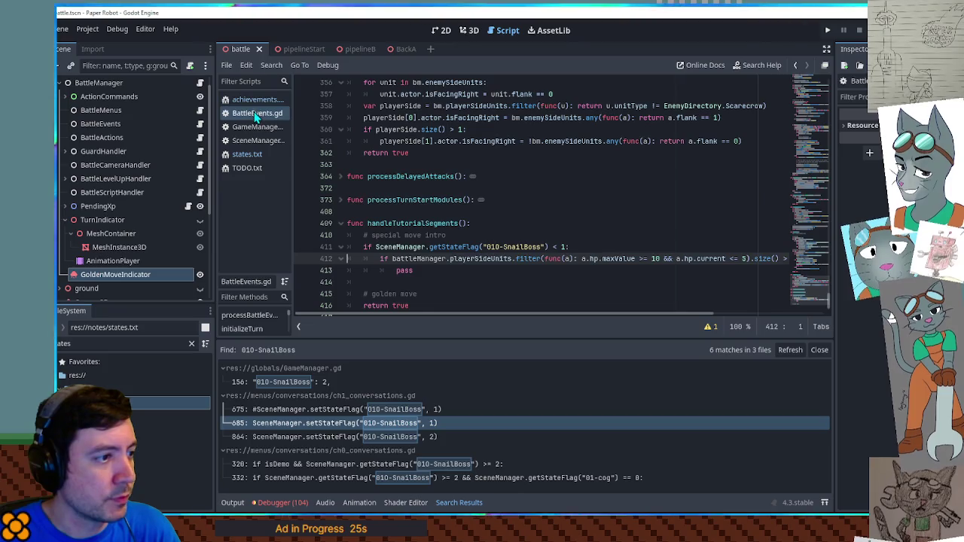
Step: Extend the line 411 condition with && SceneManager.getStateFlag("00/tut-recovery") < 1
{"action": "double_click", "coordinate": [400, 271]}
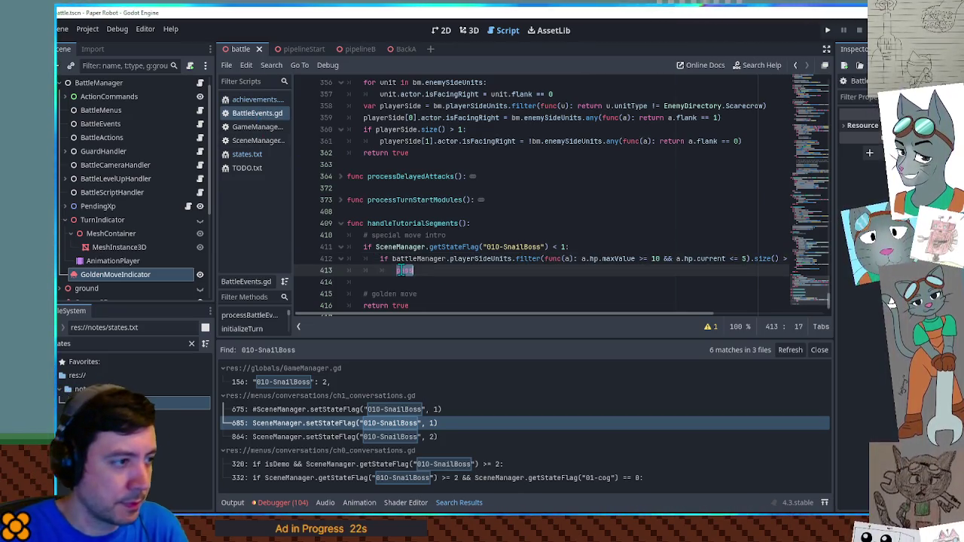
{"action": "key", "text": "Up"}
{"action": "key", "text": "Up"}
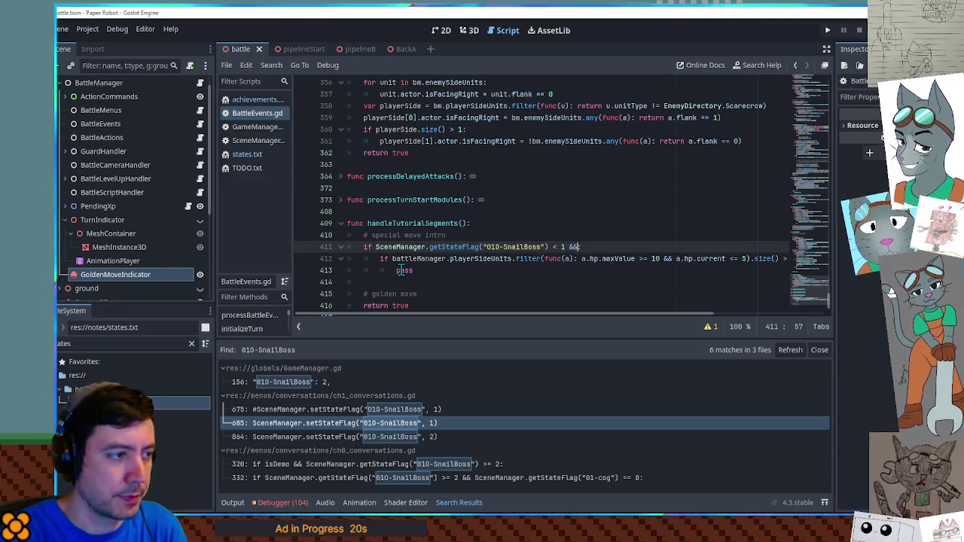
{"action": "type", "text": " SceneManager."}
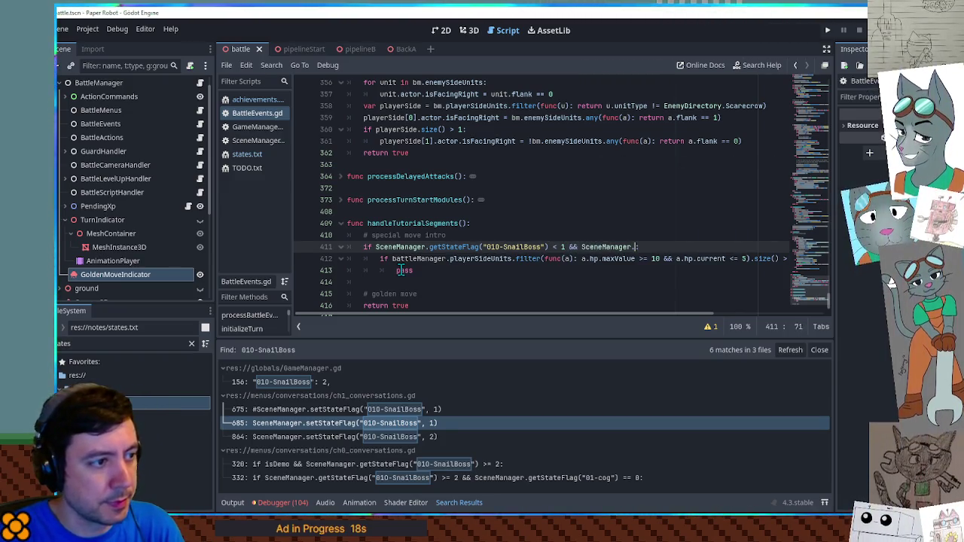
{"action": "type", "text": "getStateFlag(\"00/tut-recovery\")"}
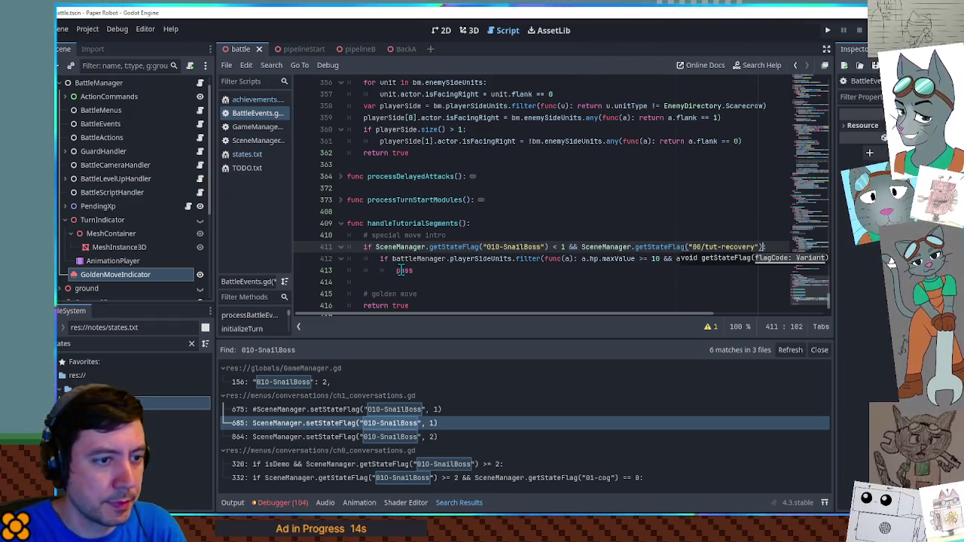
{"action": "type", "text": " < 1:"}
{"action": "key", "text": "Home"}
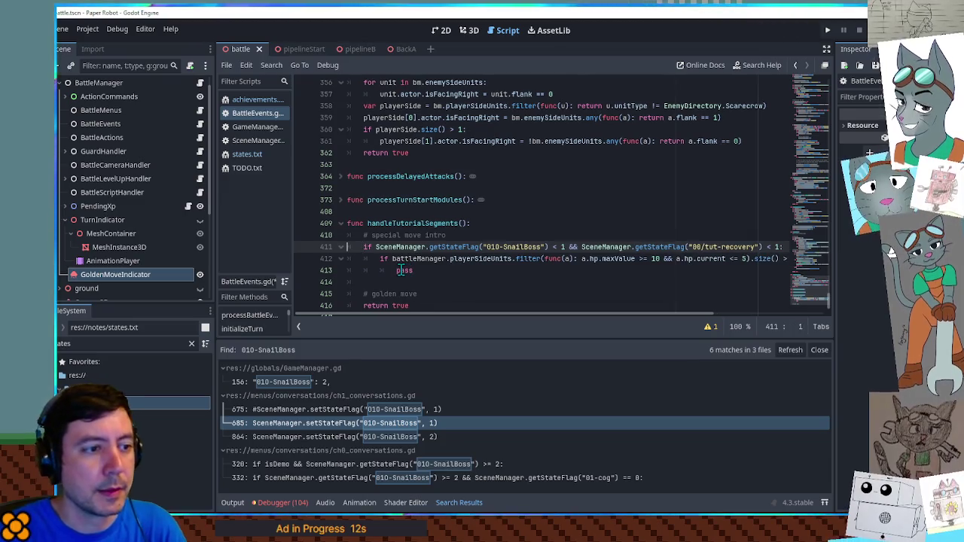
{"action": "key", "text": "Down"}
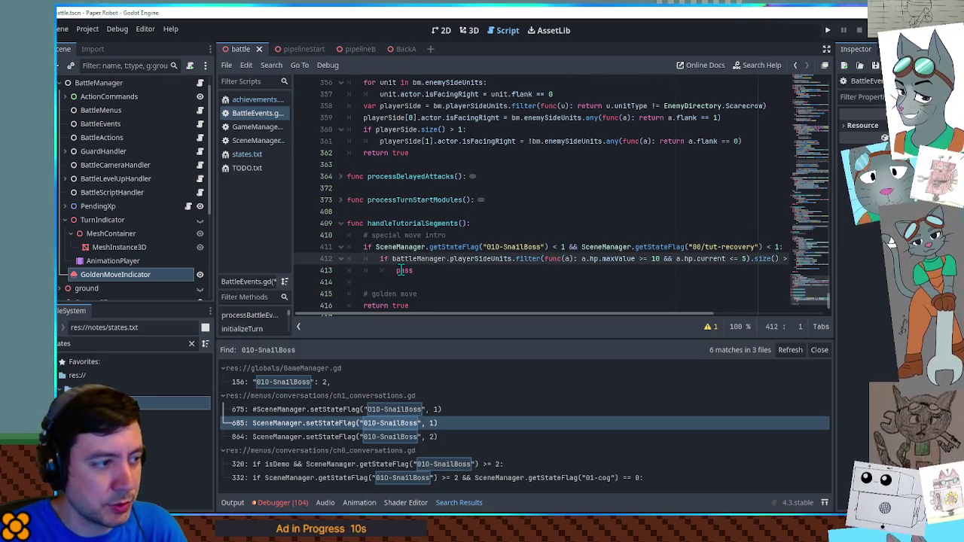
{"action": "key", "text": "Down"}
Step: Replace pass with SceneManager.setStateFlag("00/tut-recovery", 1)
{"action": "left_click_drag", "start_coordinate": [582, 247], "coordinate": [758, 247]}
{"action": "key", "text": "ctrl+c"}
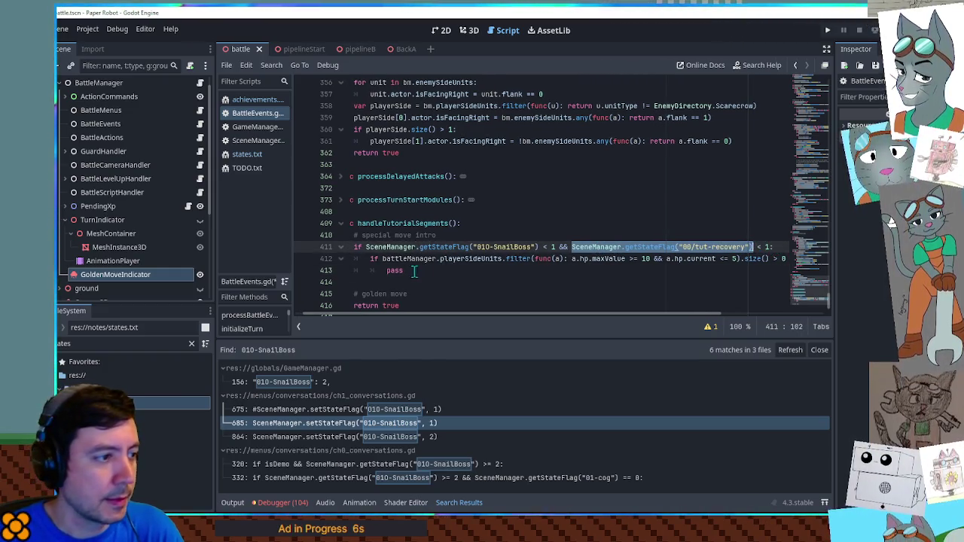
{"action": "double_click", "coordinate": [395, 270]}
{"action": "key", "text": "ctrl+v"}
{"action": "key", "text": "Delete"}
{"action": "type", "text": "s"}
{"action": "key", "text": "End"}
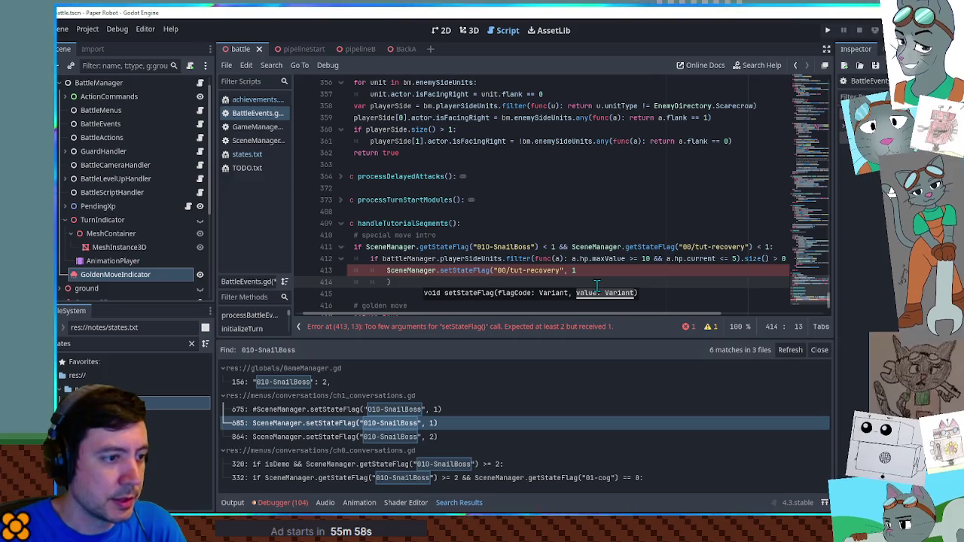
{"action": "type", "text": ")"}
Step: Add a '# do conversation' placeholder comment below the setter call
{"action": "key", "text": "Return"}
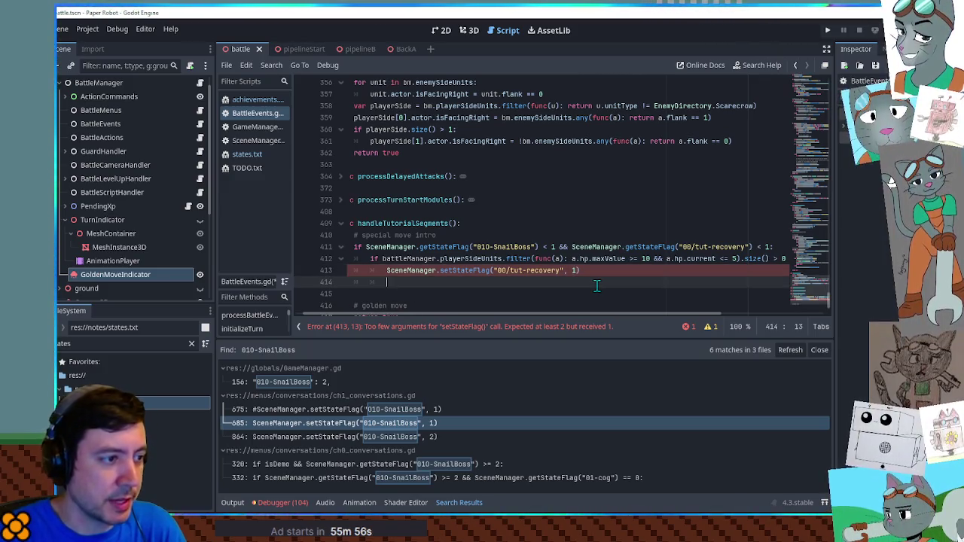
{"action": "type", "text": "# doconversation"}
{"action": "key", "text": "ctrl+shift+Return"}
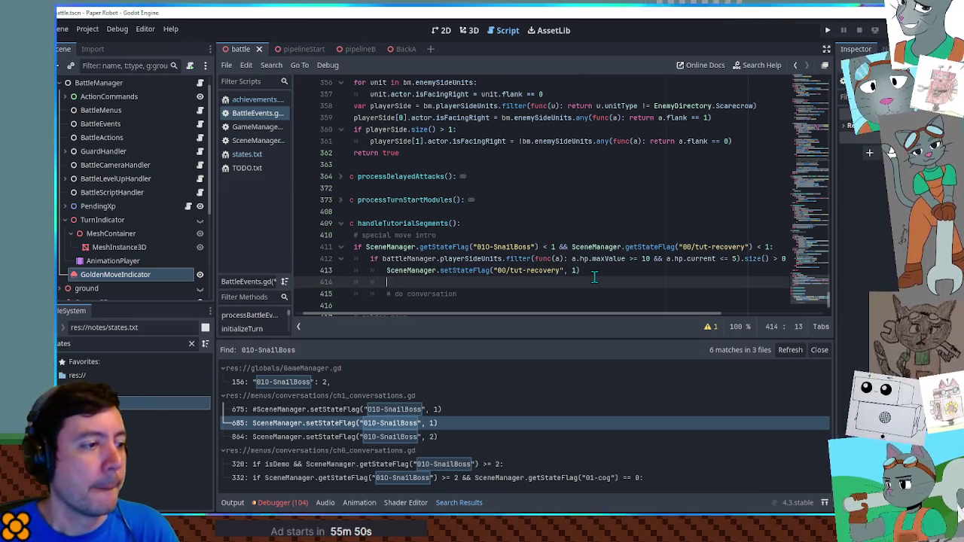
Step: Copy the existing doConversation code into the tutorial block and comment it out
{"action": "key", "text": "ctrl+f"}
{"action": "type", "text": "conv"}
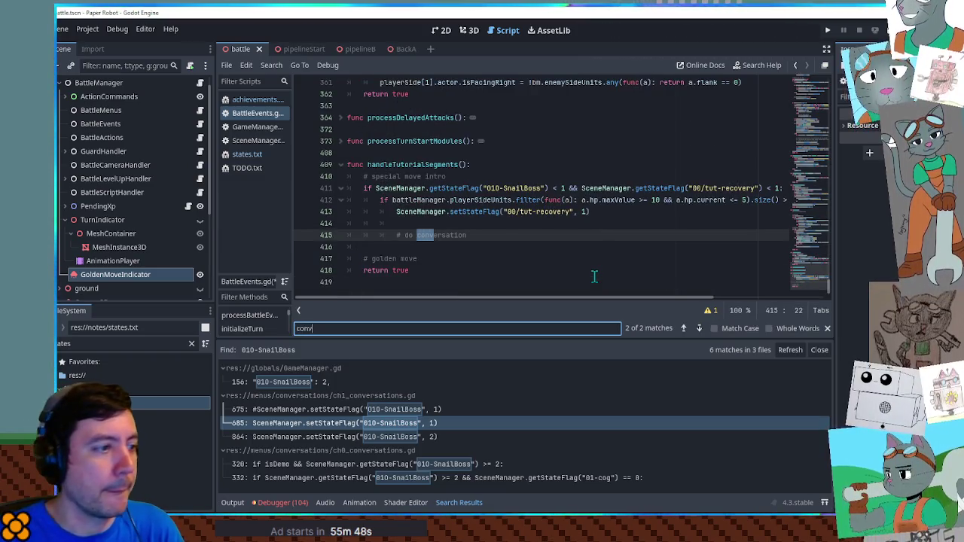
{"action": "type", "text": "e"}
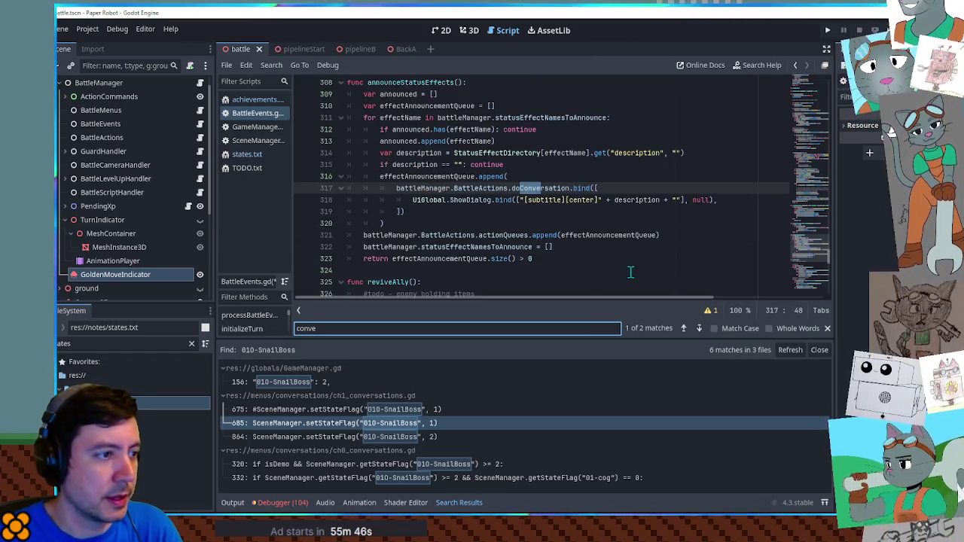
{"action": "left_click_drag", "start_coordinate": [474, 211], "coordinate": [520, 177]}
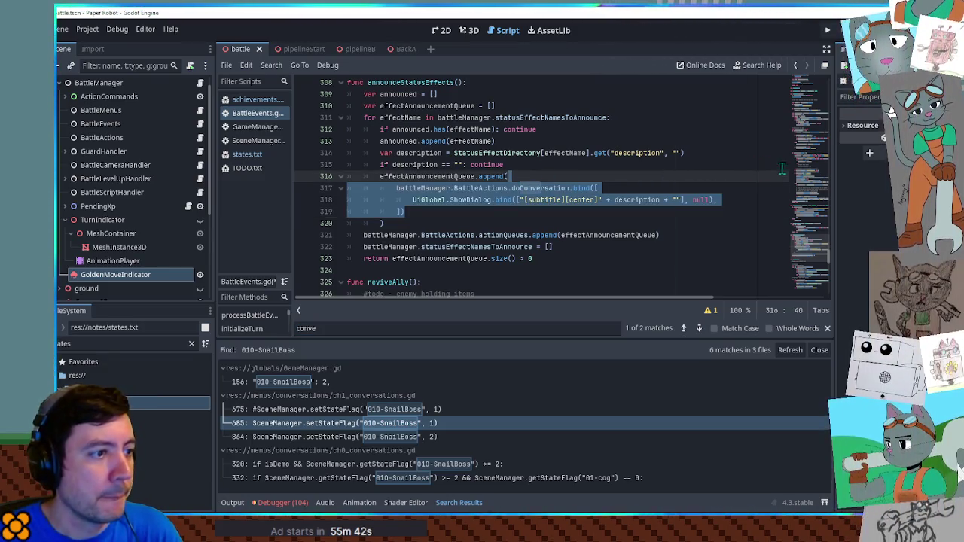
{"action": "left_click", "coordinate": [813, 292]}
{"action": "left_click", "coordinate": [416, 225]}
{"action": "key", "text": "ctrl+v"}
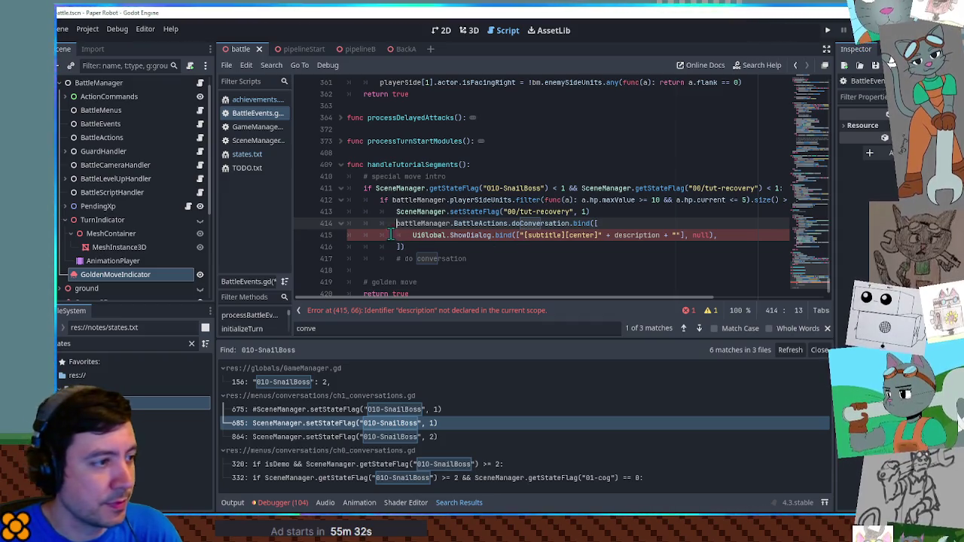
{"action": "left_click", "coordinate": [410, 248], "text": "shift"}
{"action": "key", "text": "ctrl+k"}
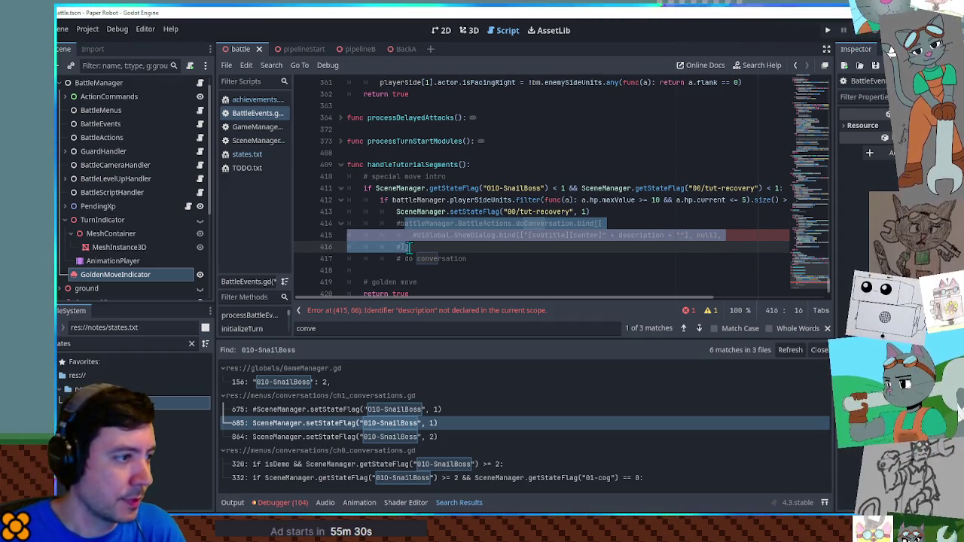
Step: Open a new line at the top of handleTutorialSegments and begin a var declaration
{"action": "left_click", "coordinate": [430, 188]}
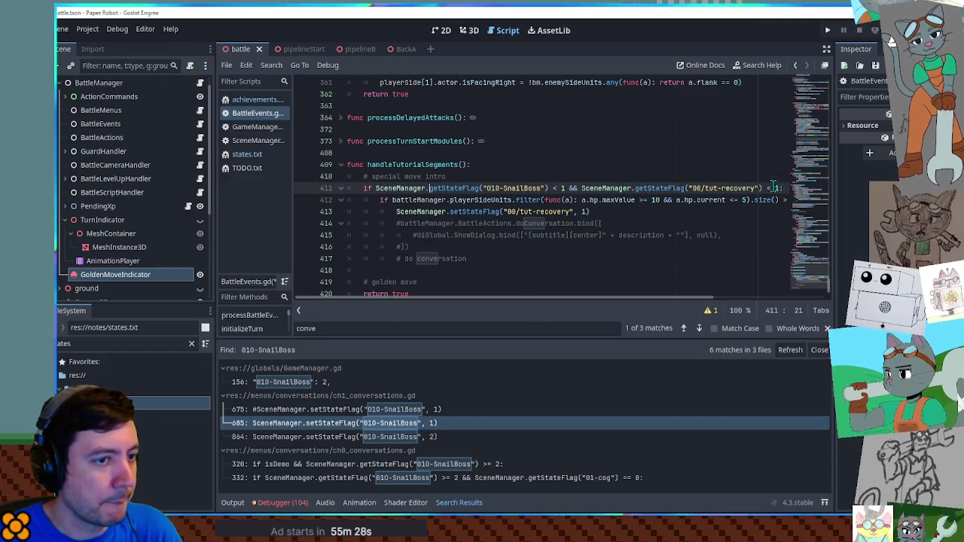
{"action": "left_click", "coordinate": [748, 200]}
{"action": "key", "text": "Up"}
{"action": "key", "text": "Up"}
{"action": "key", "text": "Up"}
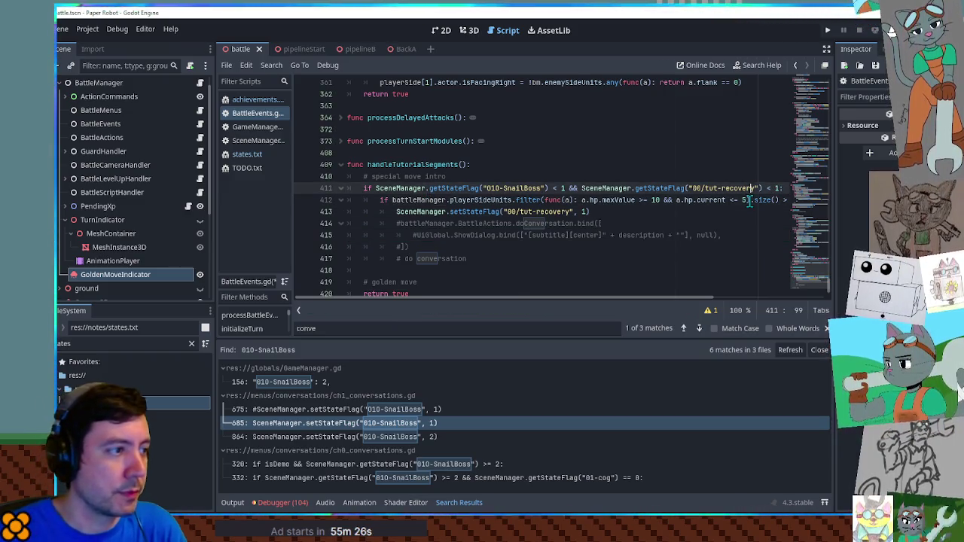
{"action": "key", "text": "Return"}
{"action": "type", "text": "var isKatTheCurrentPartner ="}
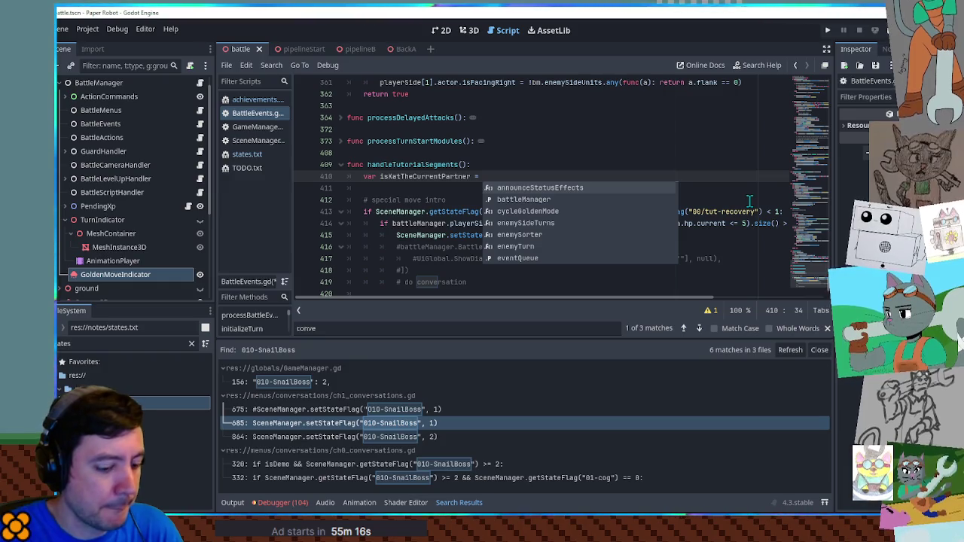
Step: Write isKatTheCurrentPartner as GameManager.Stats.currentPartnerIndex == 0, checking the field name in GameManager
{"action": "type", "text": "Ga"}
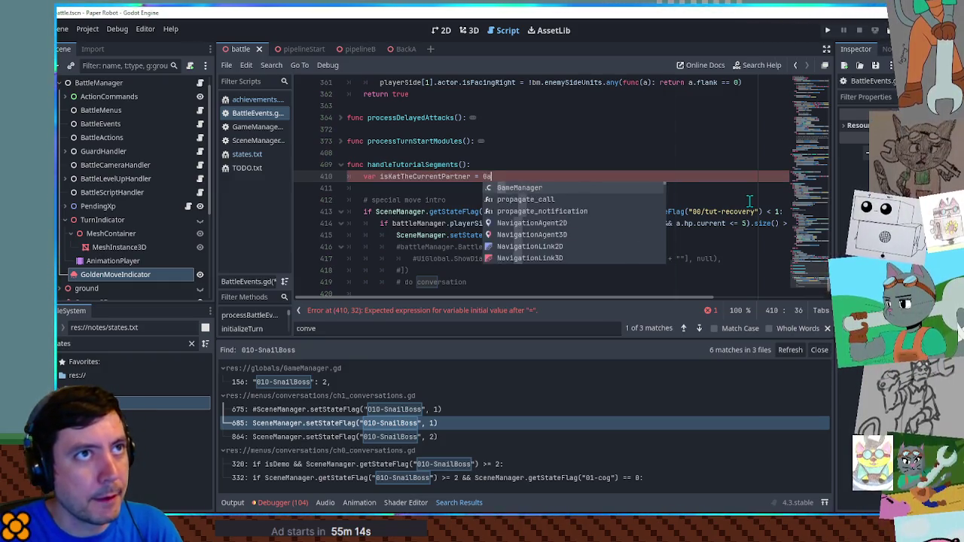
{"action": "type", "text": "meManager.S"}
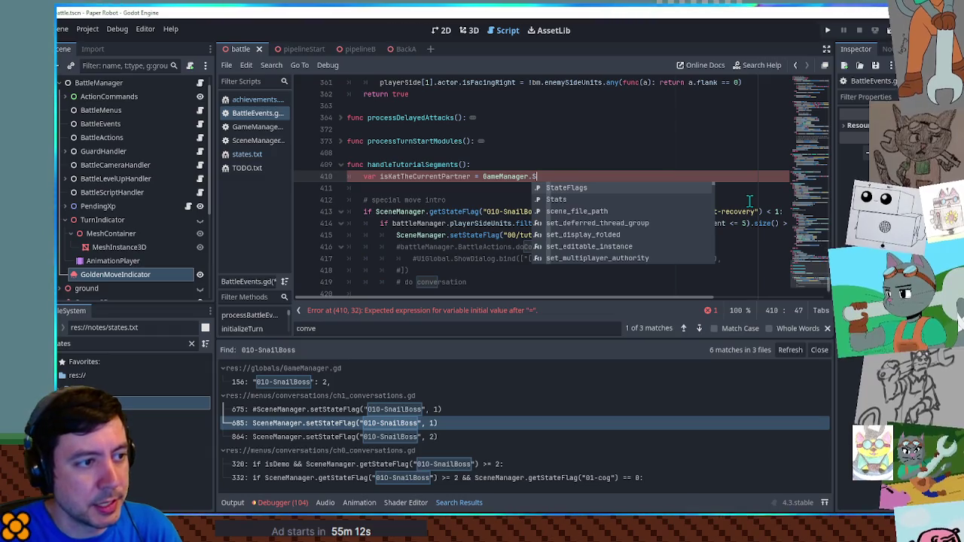
{"action": "type", "text": "tats."}
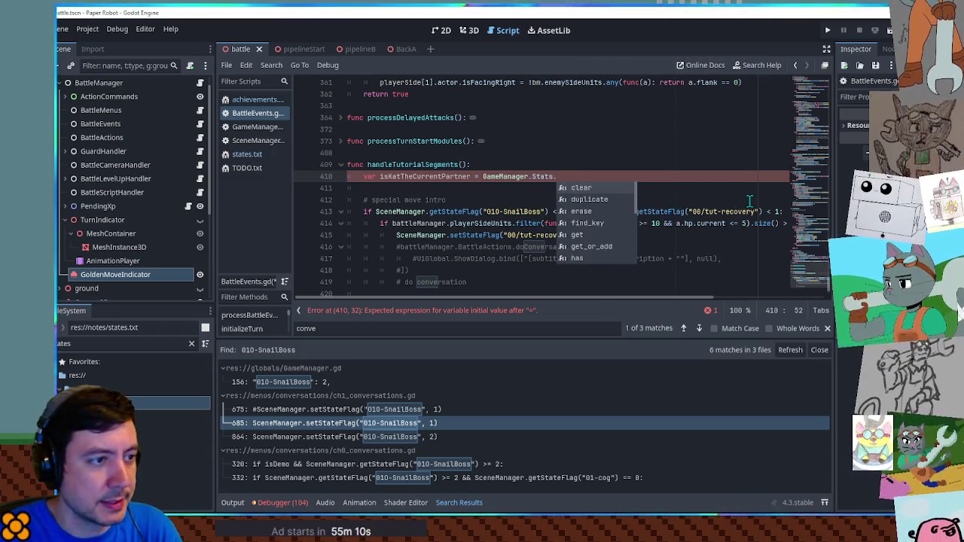
{"action": "left_click", "coordinate": [544, 176], "text": "ctrl"}
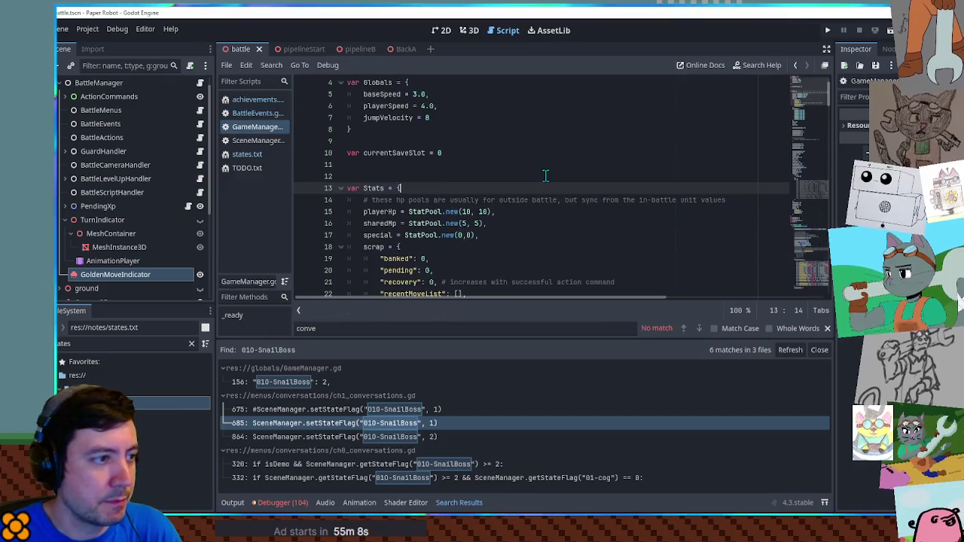
{"action": "scroll", "coordinate": [471, 177], "scroll_direction": "down", "scroll_amount": 4}
{"action": "scroll", "coordinate": [464, 178], "scroll_direction": "down", "scroll_amount": 6}
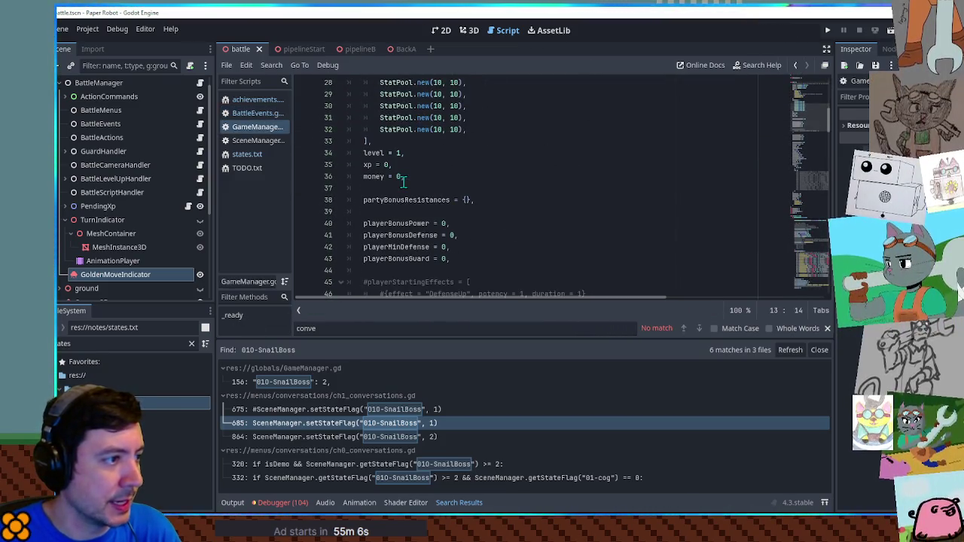
{"action": "scroll", "coordinate": [405, 211], "scroll_direction": "down", "scroll_amount": 4}
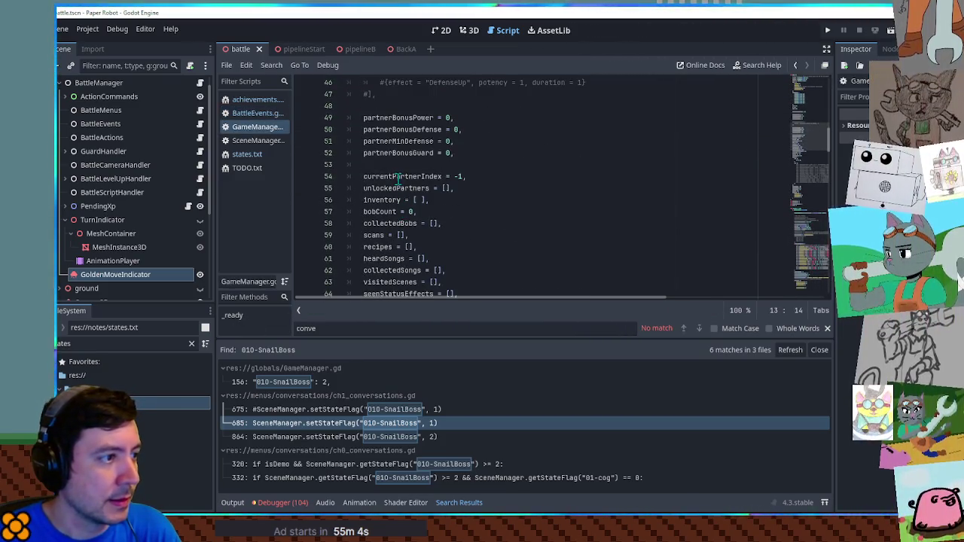
{"action": "double_click", "coordinate": [400, 178]}
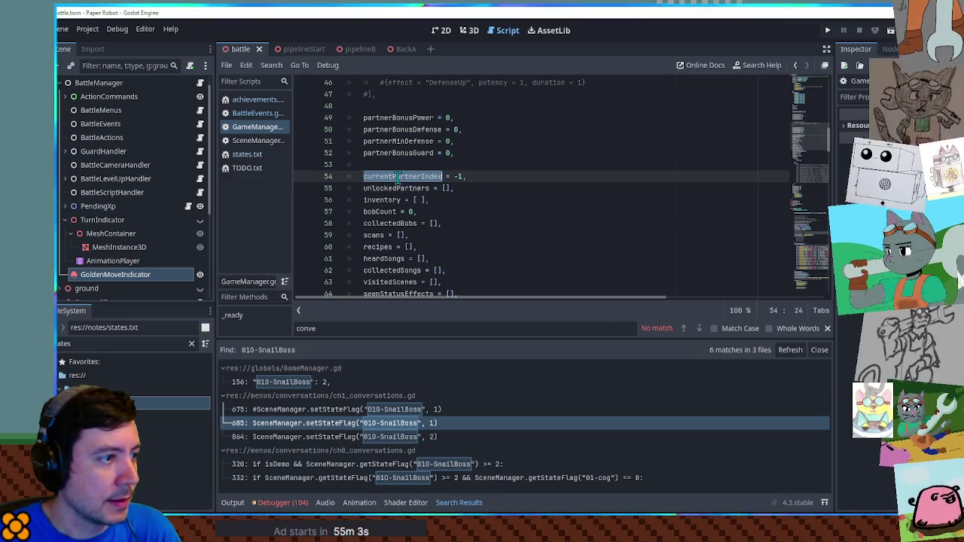
{"action": "left_click", "coordinate": [254, 113]}
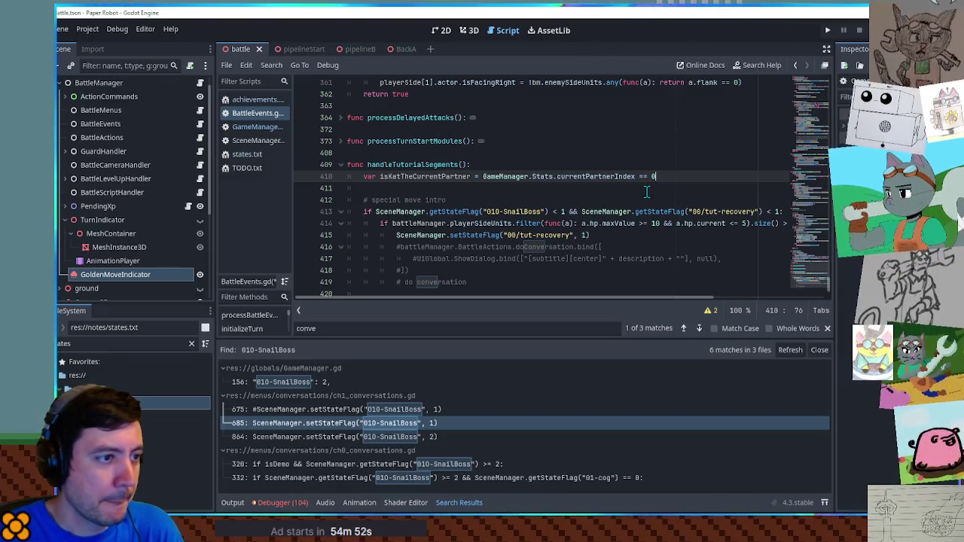
Step: Add isKatAlive as GameManager.Stats.partnerHps[0].current > 0, checking partnerHps in GameManager
{"action": "key", "text": "Return"}
{"action": "type", "text": "var isKatAlive ="}
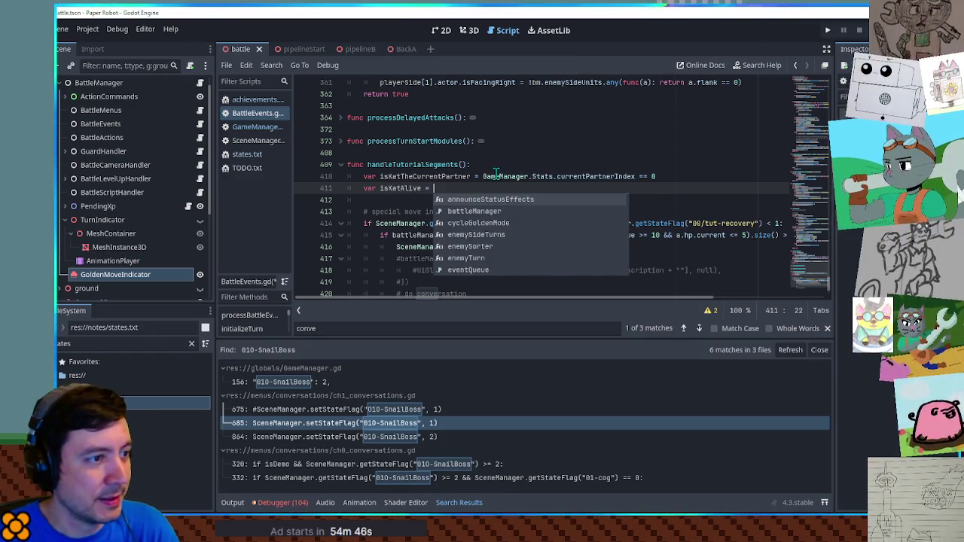
{"action": "key", "text": "Escape"}
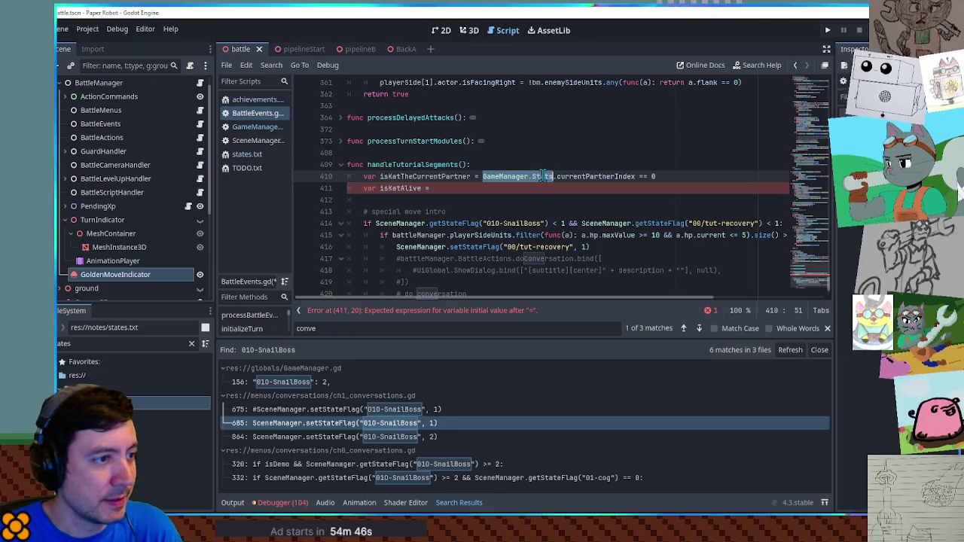
{"action": "type", "text": "GameManager.Stats"}
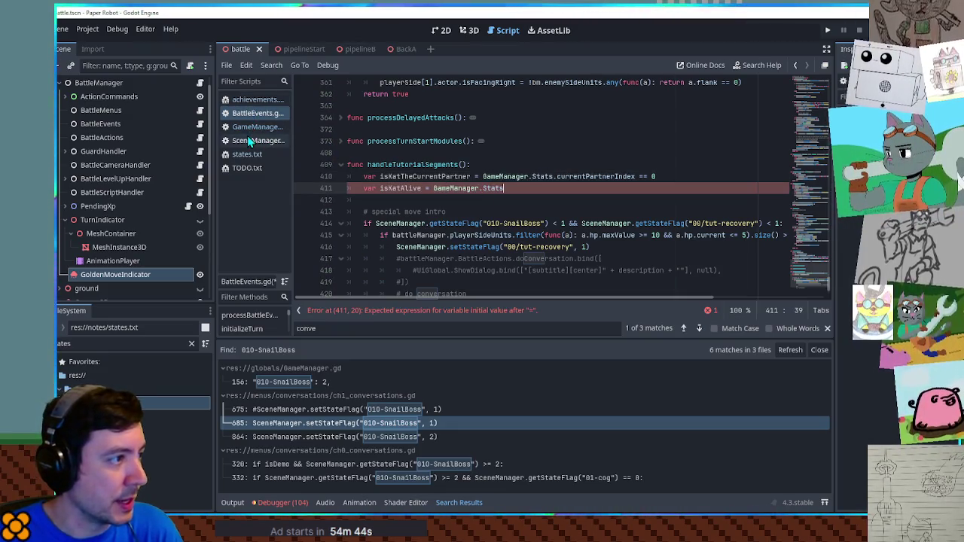
{"action": "left_click", "coordinate": [249, 128]}
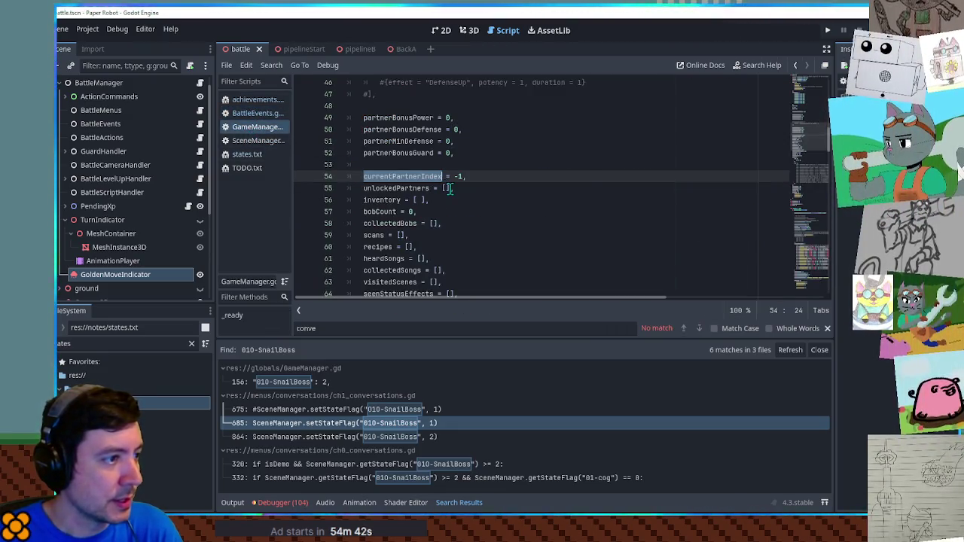
{"action": "scroll", "coordinate": [454, 194], "scroll_direction": "up", "scroll_amount": 2}
{"action": "scroll", "coordinate": [454, 195], "scroll_direction": "up", "scroll_amount": 8}
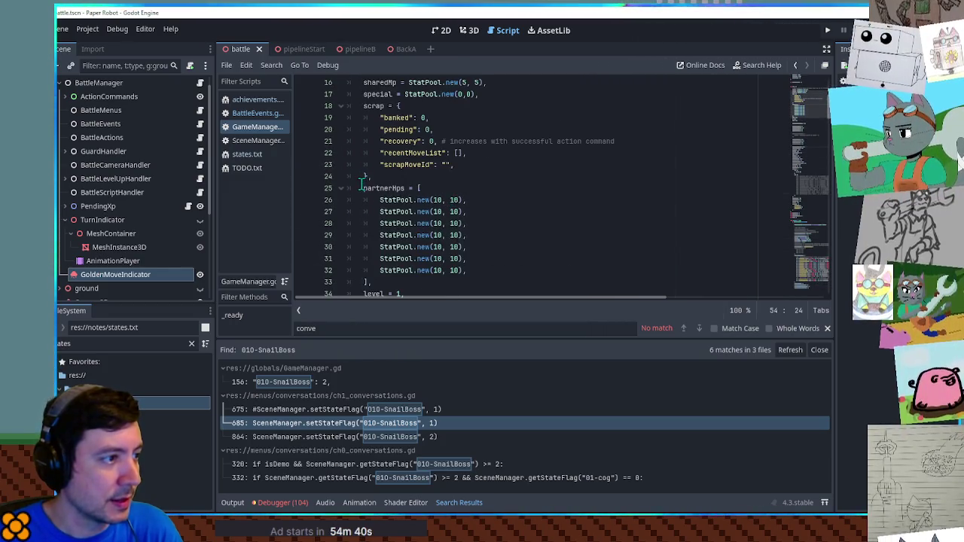
{"action": "double_click", "coordinate": [392, 187]}
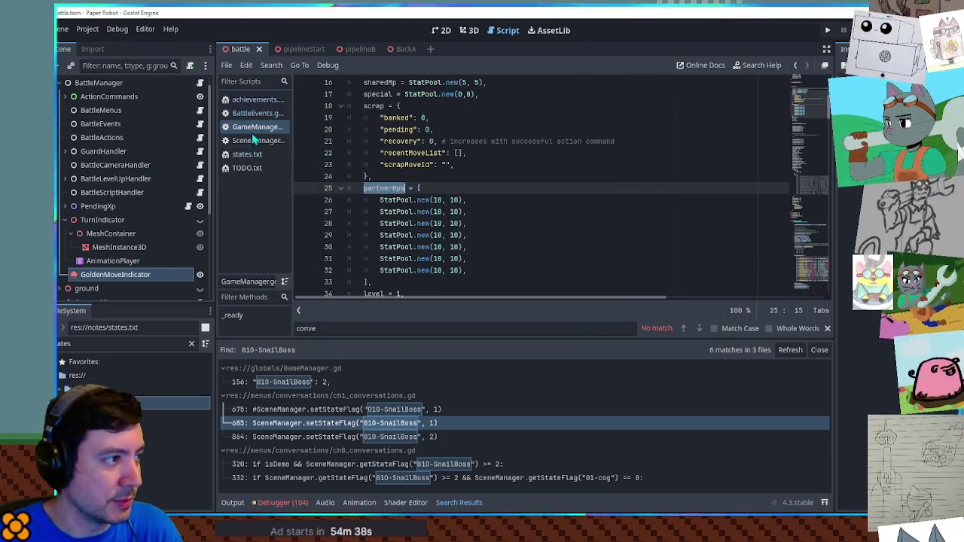
{"action": "left_click", "coordinate": [253, 140]}
{"action": "left_click", "coordinate": [257, 113]}
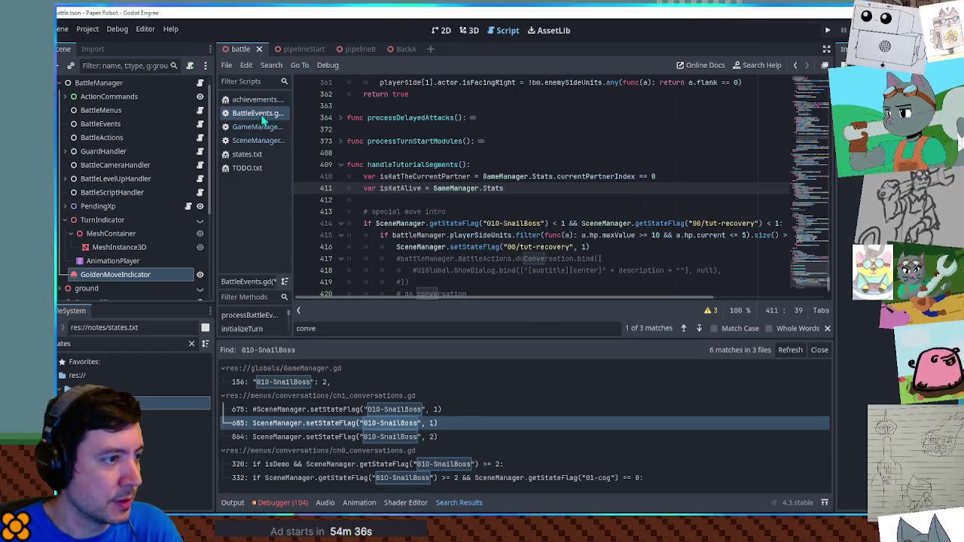
{"action": "type", "text": ".partnerHps[0].current > 0"}
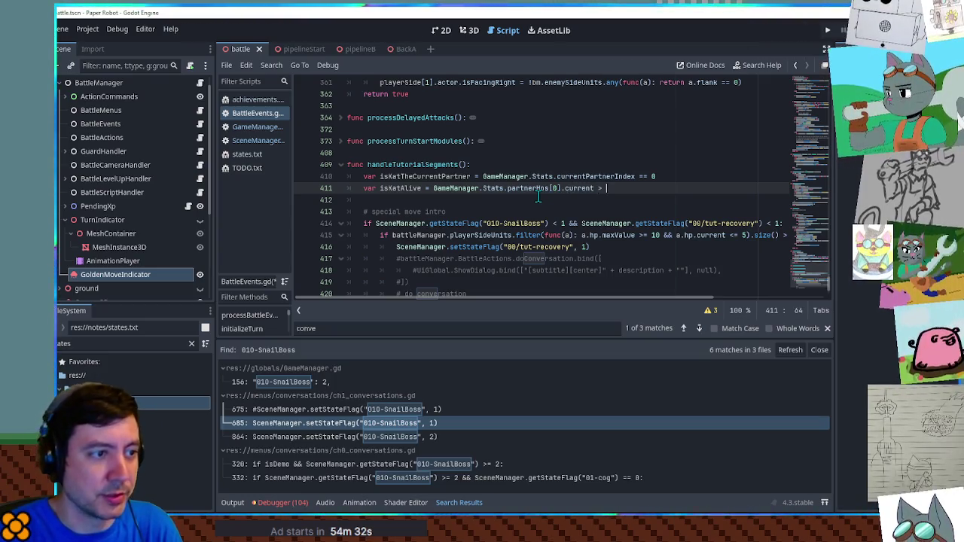
{"action": "double_click", "coordinate": [407, 176]}
{"action": "left_click", "coordinate": [525, 235]}
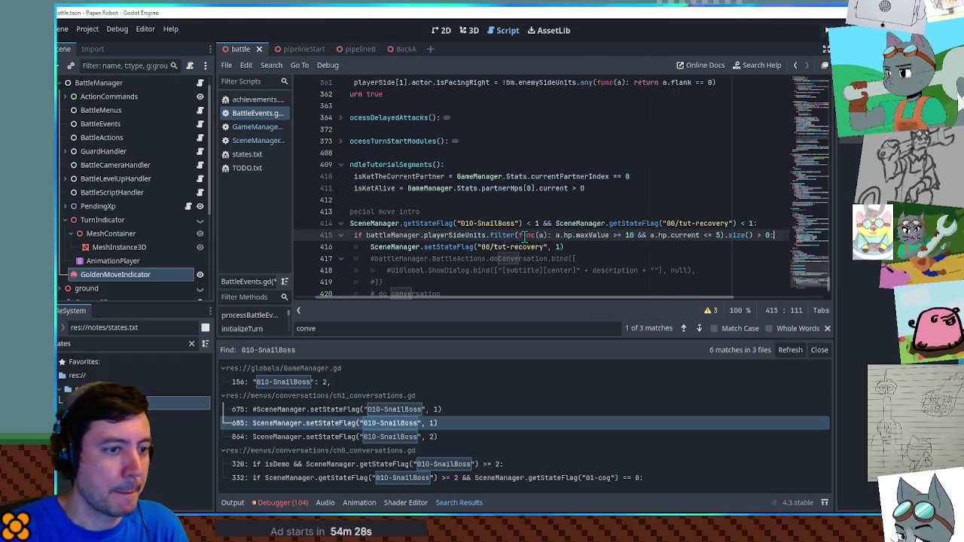
Step: Nest setStateFlag and the commented conversation lines under a new isKatAlive condition
{"action": "key", "text": "End"}
{"action": "key", "text": "Return"}
{"action": "type", "text": "f isKatTheCurrentPartner"}
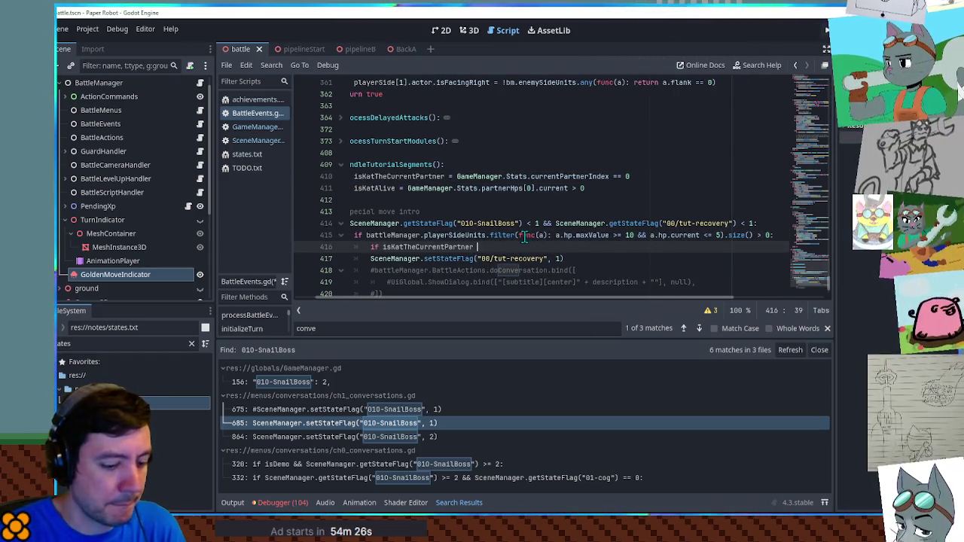
{"action": "key", "text": "BackSpace"}
{"action": "type", "text": "tAlive:"}
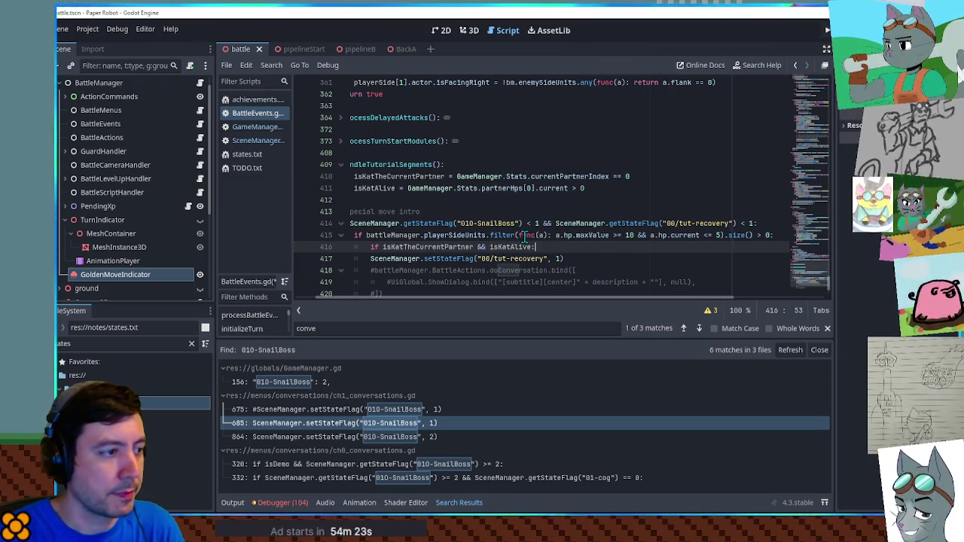
{"action": "key", "text": "Down"}
{"action": "key", "text": "Home"}
{"action": "key", "text": "Tab"}
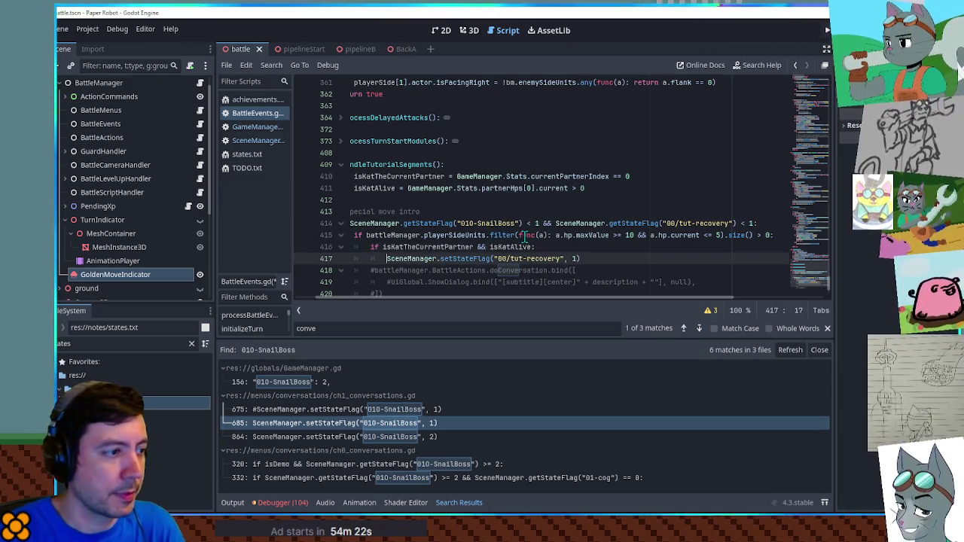
{"action": "key", "text": "Down"}
{"action": "key", "text": "Home"}
{"action": "key", "text": "shift+Down"}
{"action": "key", "text": "shift+Down"}
{"action": "key", "text": "shift+Down"}
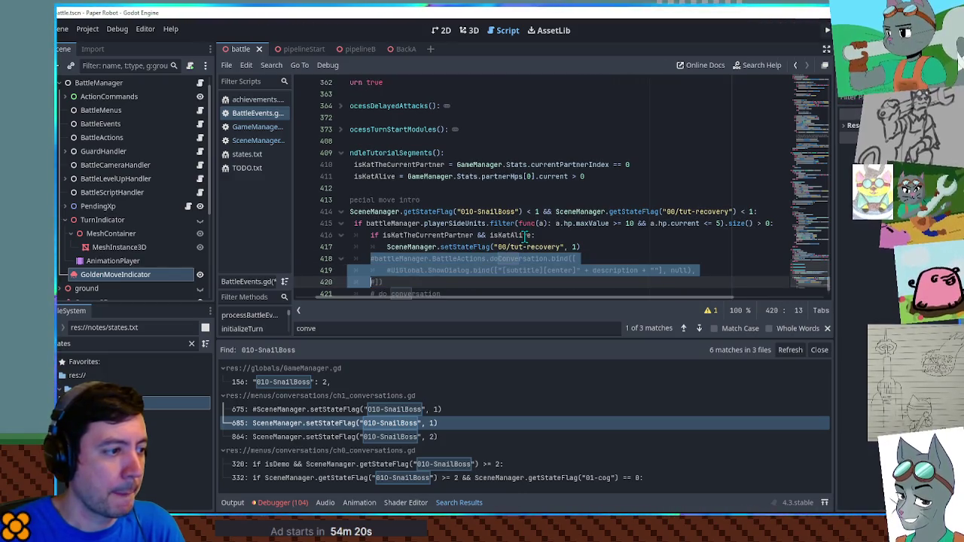
{"action": "key", "text": "Tab"}
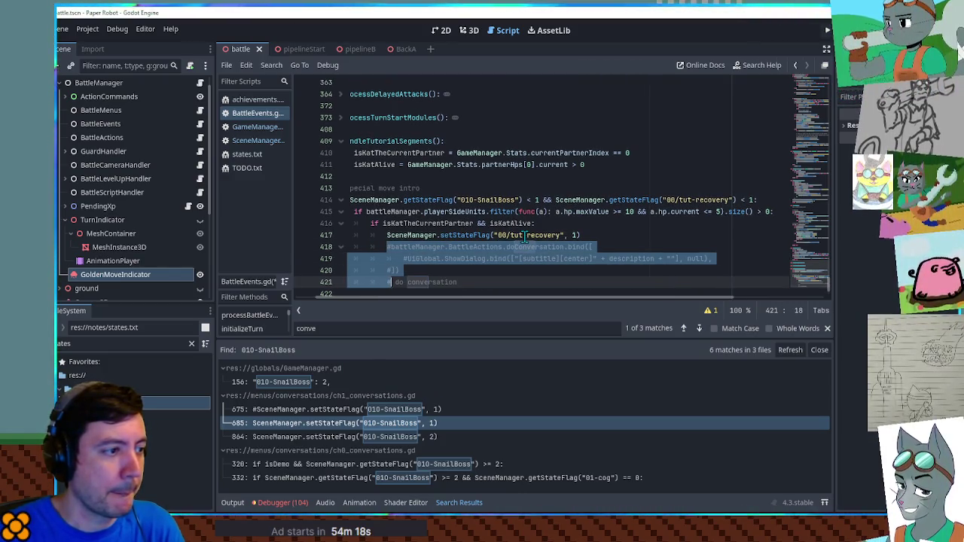
{"action": "key", "text": "Up"}
Step: Delete the 'do conversation' comment line from the commented ShowDialog block
{"action": "scroll", "coordinate": [531, 239], "scroll_direction": "down", "scroll_amount": 2}
{"action": "triple_click", "coordinate": [461, 235]}
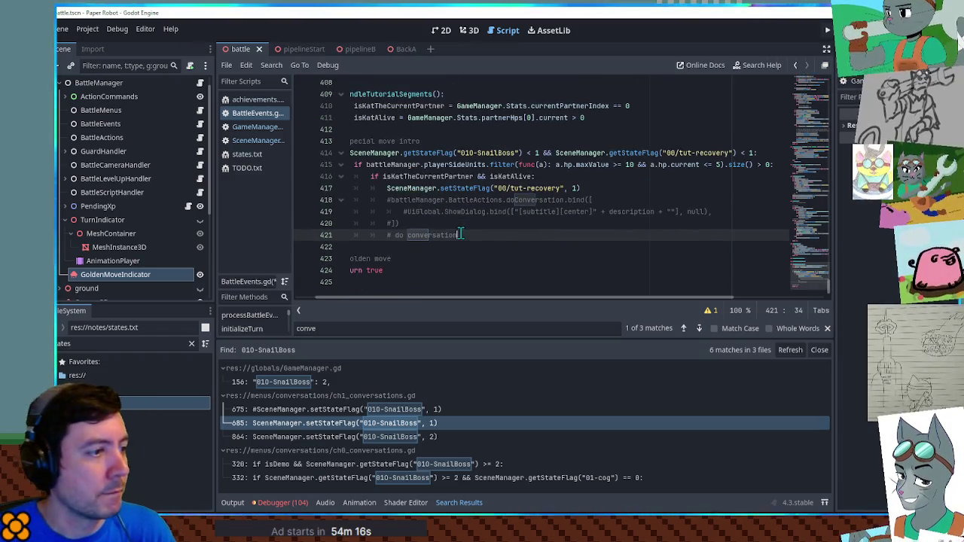
{"action": "key", "text": "BackSpace"}
{"action": "left_click_drag", "start_coordinate": [402, 206], "coordinate": [407, 225]}
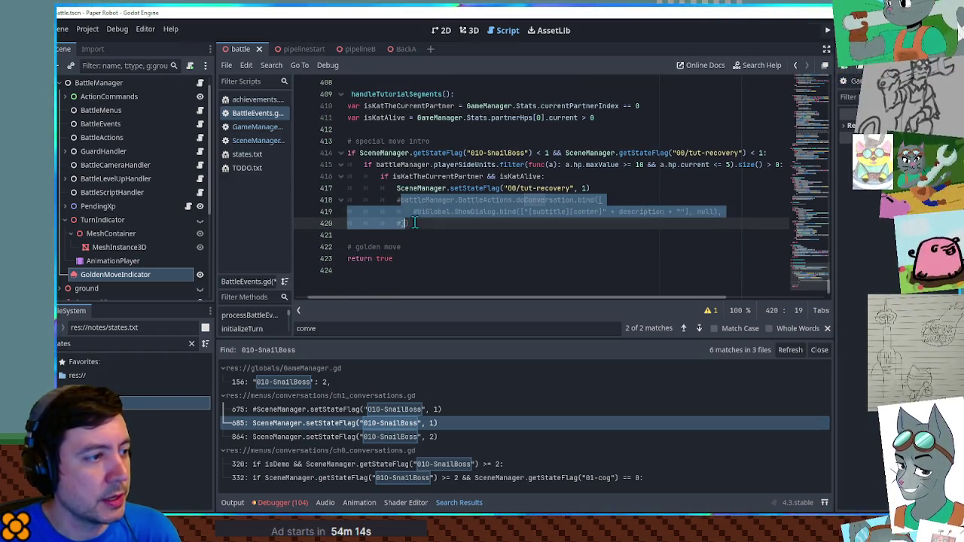
{"action": "left_click", "coordinate": [417, 224]}
{"action": "double_click", "coordinate": [474, 214]}
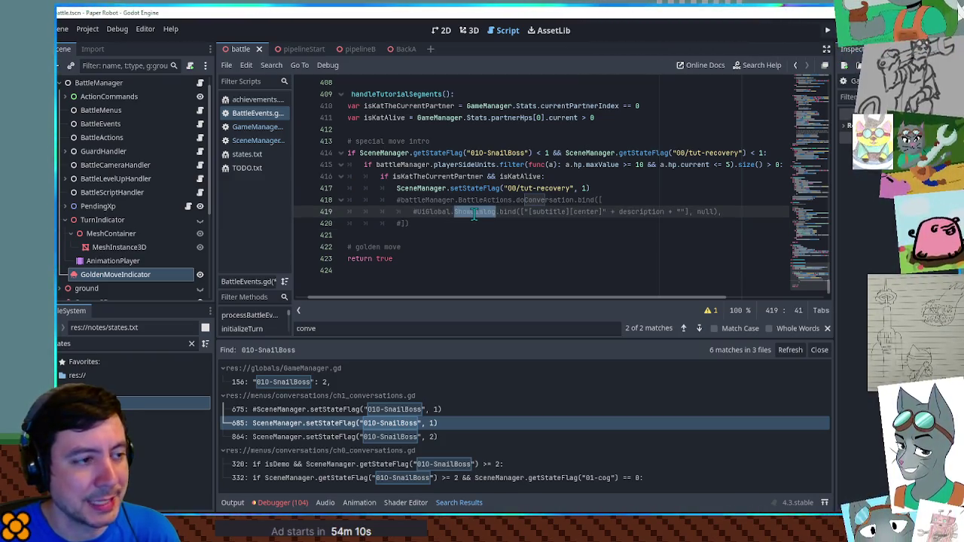
Step: Move the Kat condition below the variables as an early-return guard, then start the katActor line
{"action": "left_click", "coordinate": [606, 125]}
{"action": "left_click", "coordinate": [606, 122]}
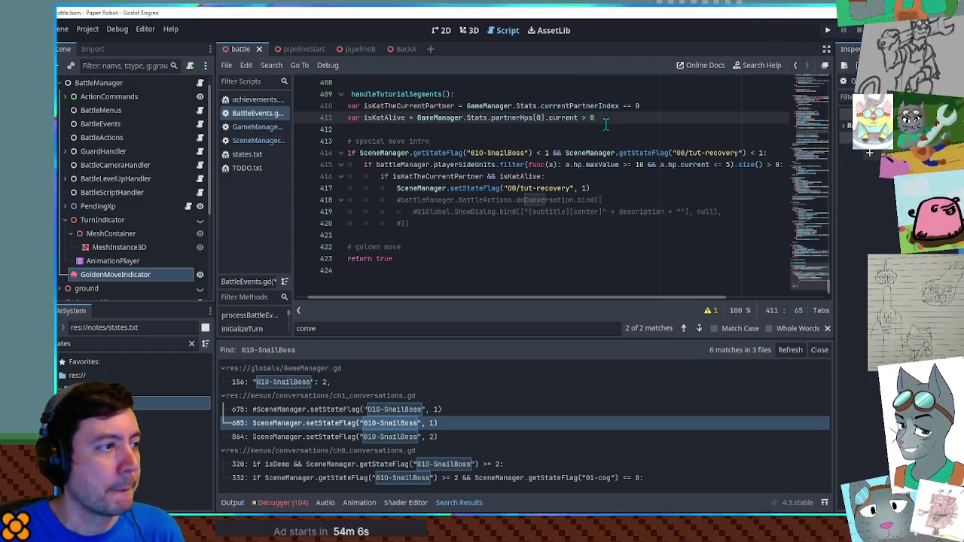
{"action": "key", "text": "Return"}
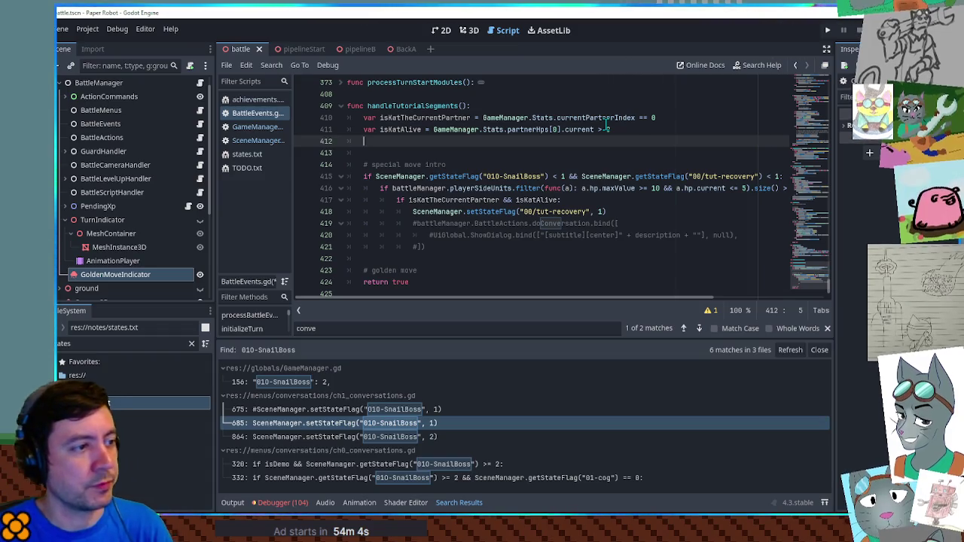
{"action": "mouse_move", "coordinate": [397, 201]}
{"action": "left_mouse_down"}
{"action": "mouse_move", "coordinate": [561, 200]}
{"action": "mouse_move", "coordinate": [374, 141]}
{"action": "mouse_move", "coordinate": [526, 141]}
{"action": "left_mouse_up"}
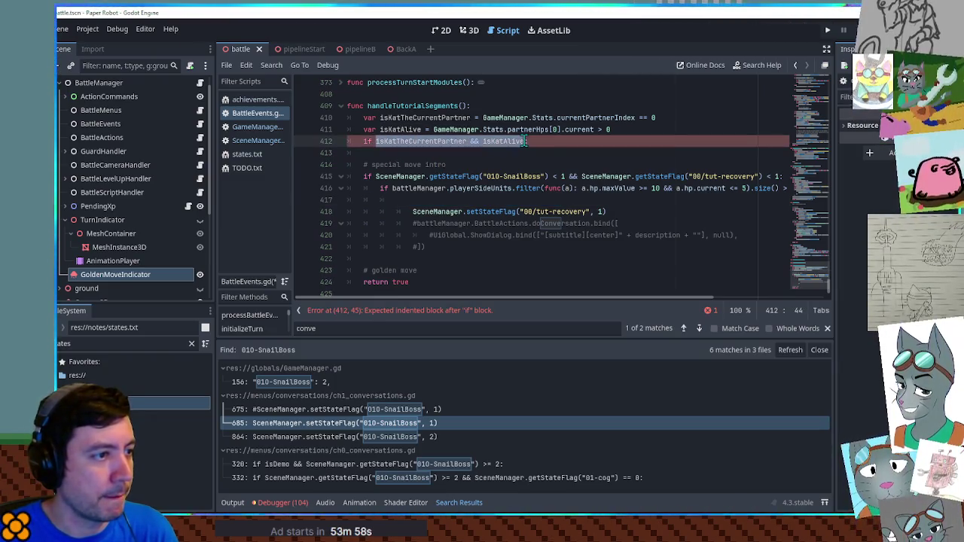
{"action": "type", "text": "("}
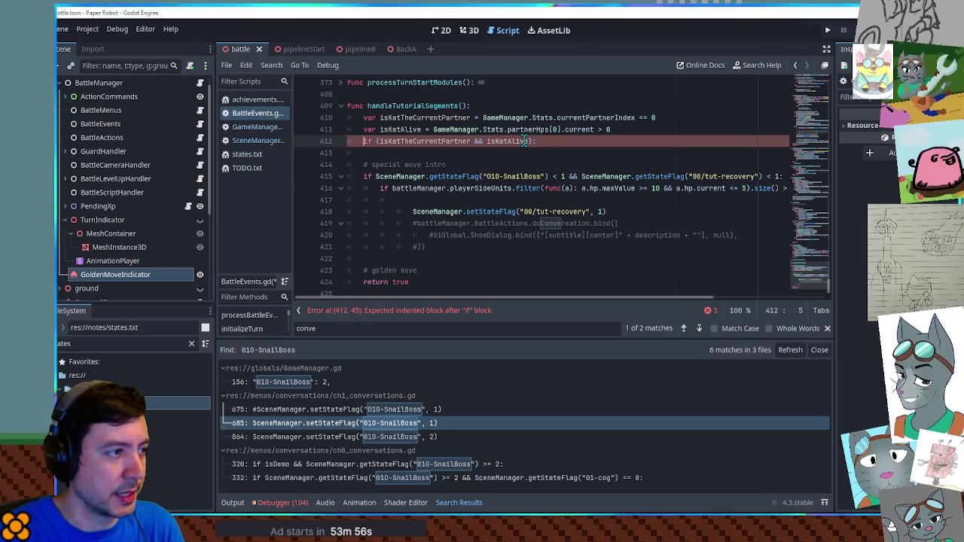
{"action": "type", "text": "!"}
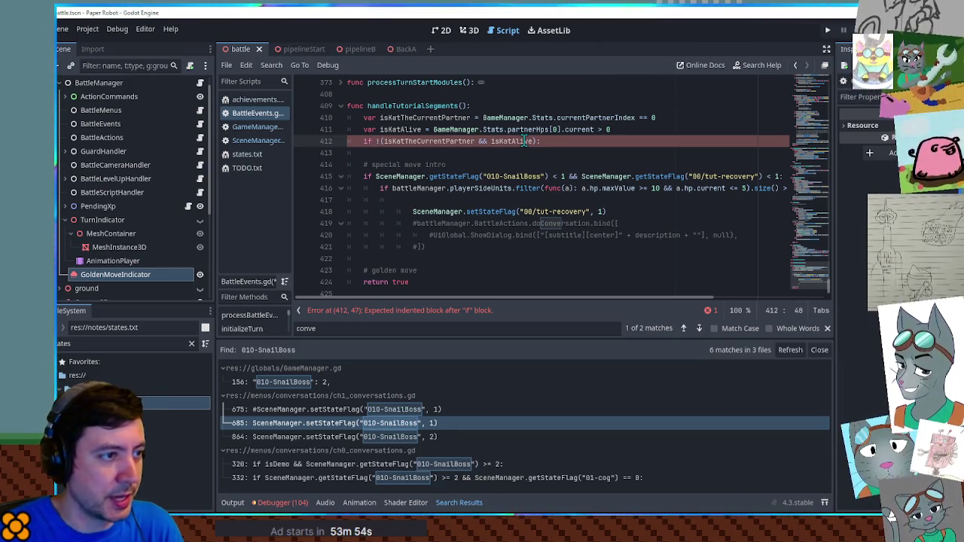
{"action": "type", "text": "return"}
{"action": "key", "text": "Return"}
{"action": "key", "text": "Return"}
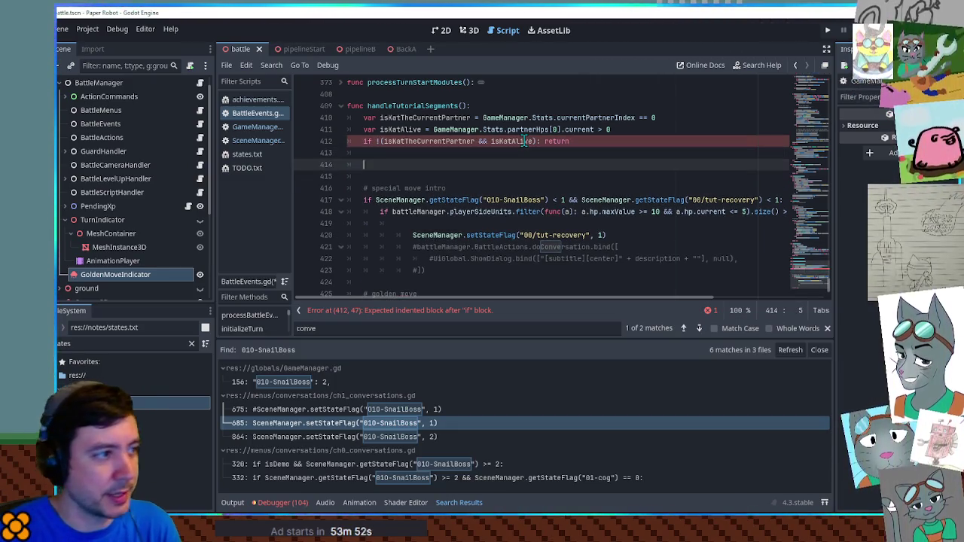
{"action": "type", "text": "varkatActor ="}
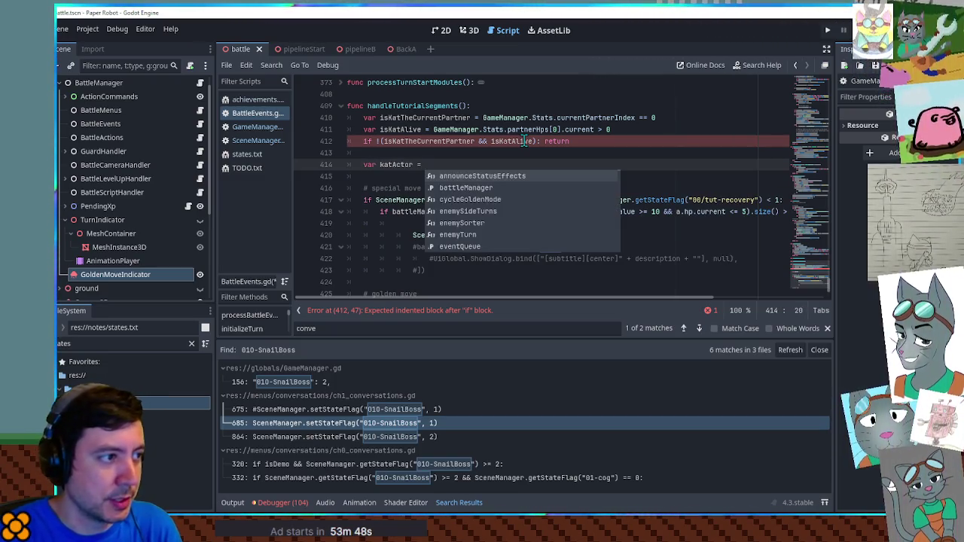
Step: Assign katActor from battleManager.playerSideUnits.filter with a BattleUnit lambda returning a.unitType
{"action": "left_click", "coordinate": [647, 120]}
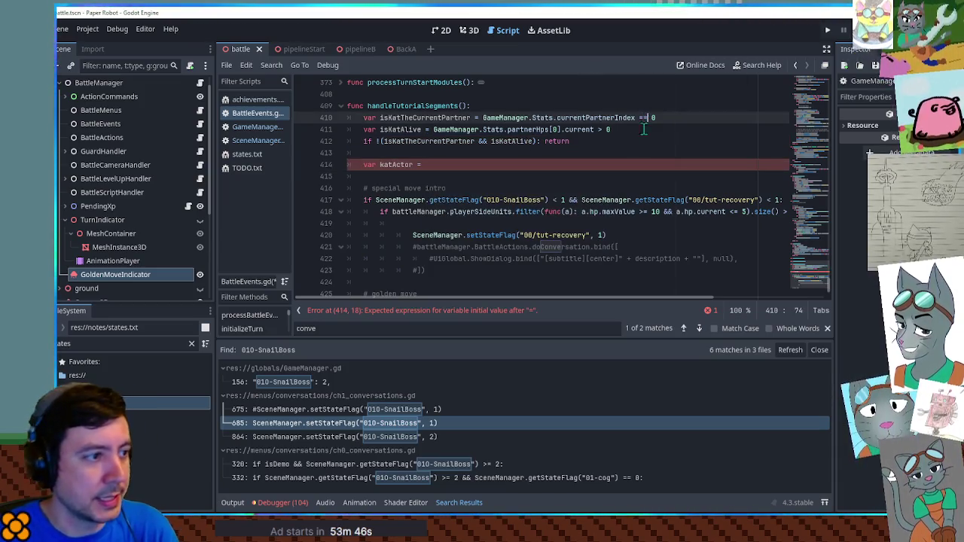
{"action": "left_click_drag", "start_coordinate": [392, 212], "coordinate": [513, 212]}
{"action": "key", "text": "ctrl+c"}
{"action": "left_click", "coordinate": [526, 164]}
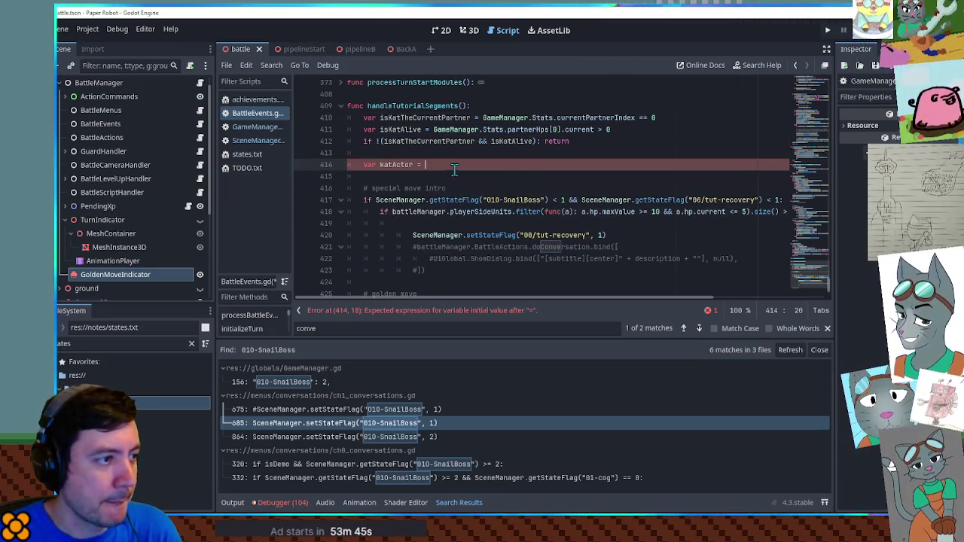
{"action": "key", "text": "ctrl+v"}
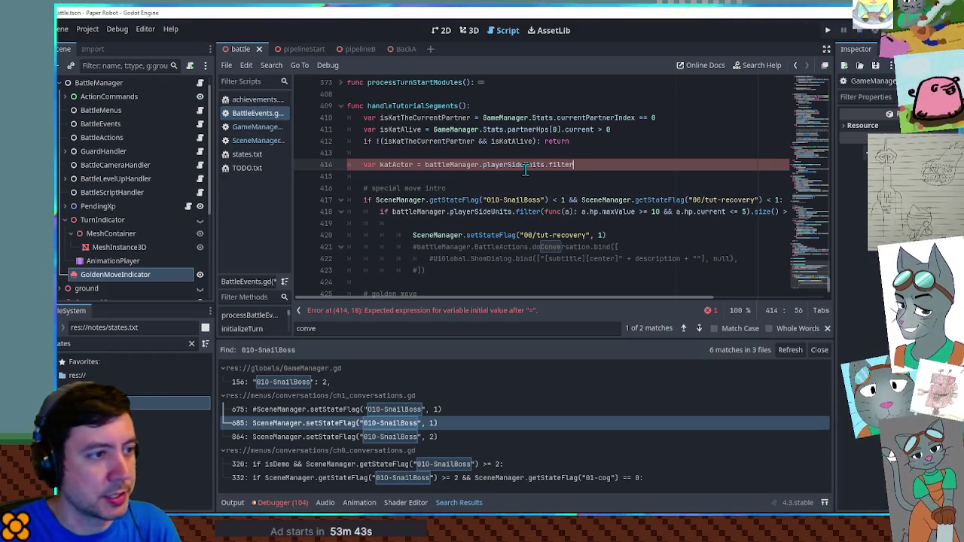
{"action": "type", "text": "(func(a): return a."}
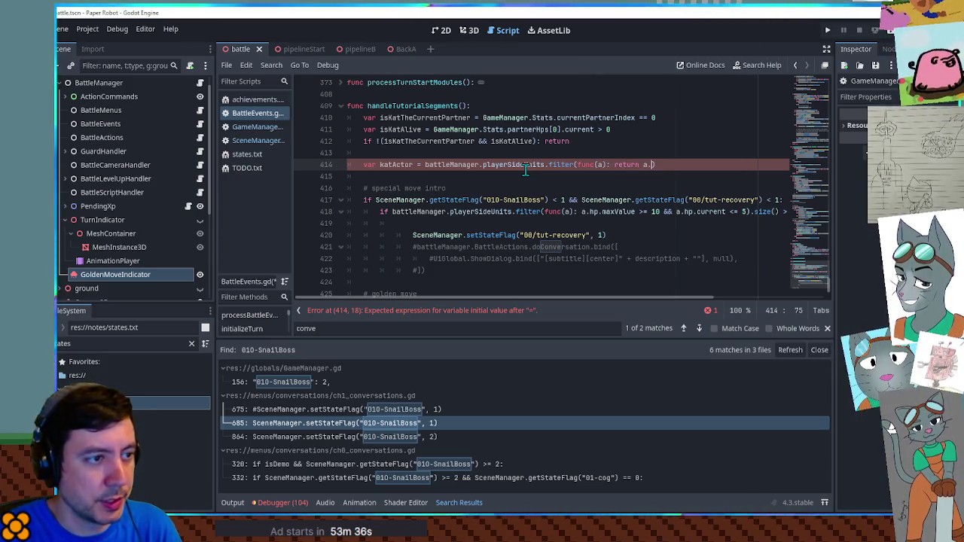
{"action": "key", "text": "BackSpace"}
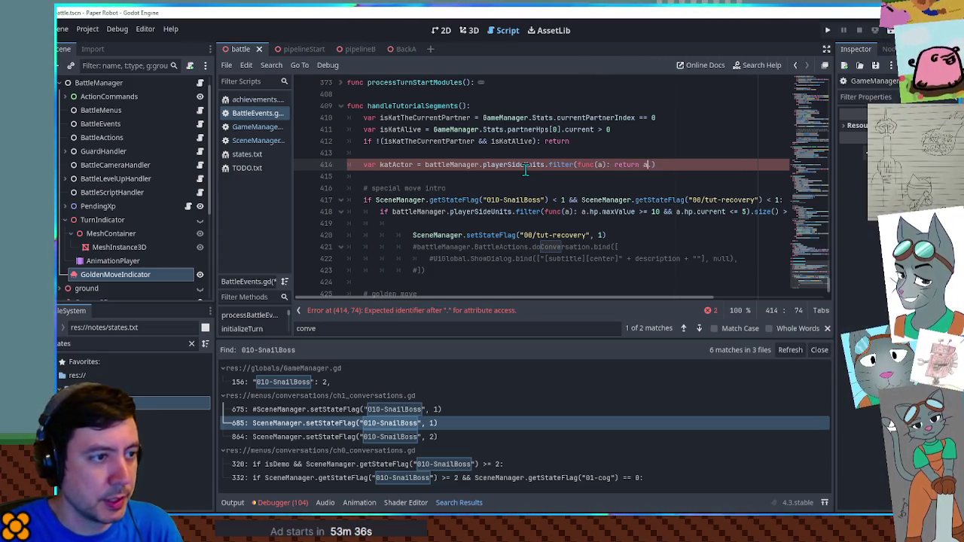
{"action": "key", "text": "Right"}
{"action": "type", "text": ": BattleUnit): re"}
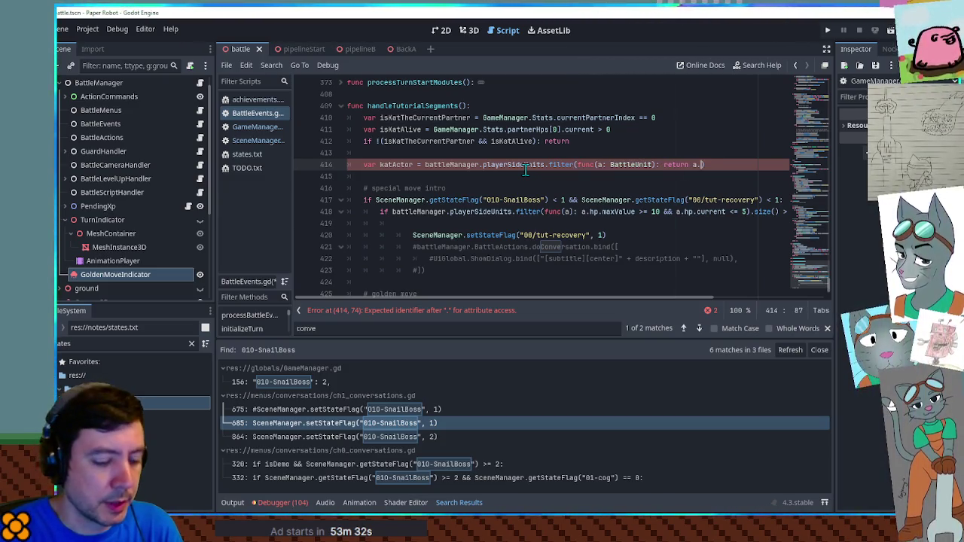
{"action": "type", "text": "turn a.unitType =="}
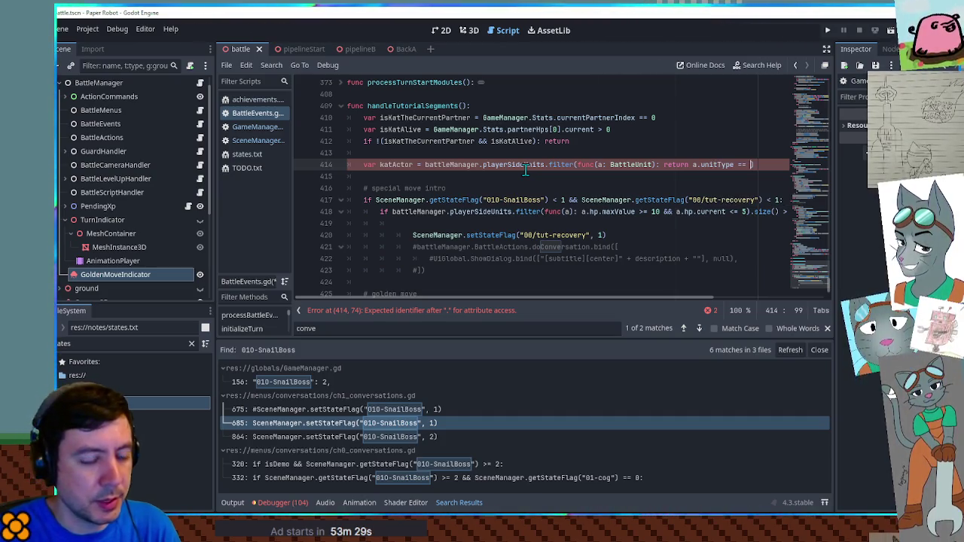
Step: Compare unitType against EnemyDirectory.Partners[0], checking where Partners is defined
{"action": "key", "text": "ctrl+space"}
{"action": "type", "text": "Enem"}
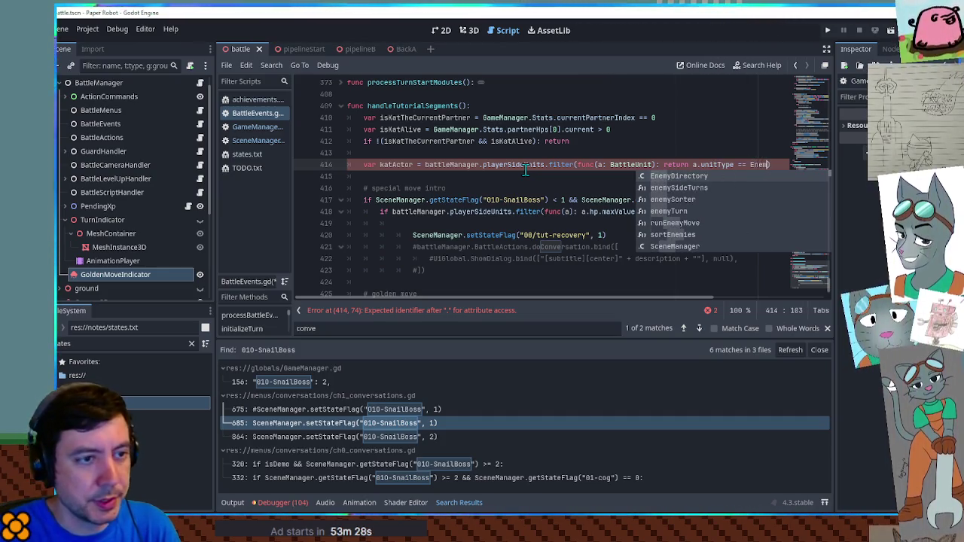
{"action": "key", "text": "Return"}
{"action": "type", "text": ".Partners."}
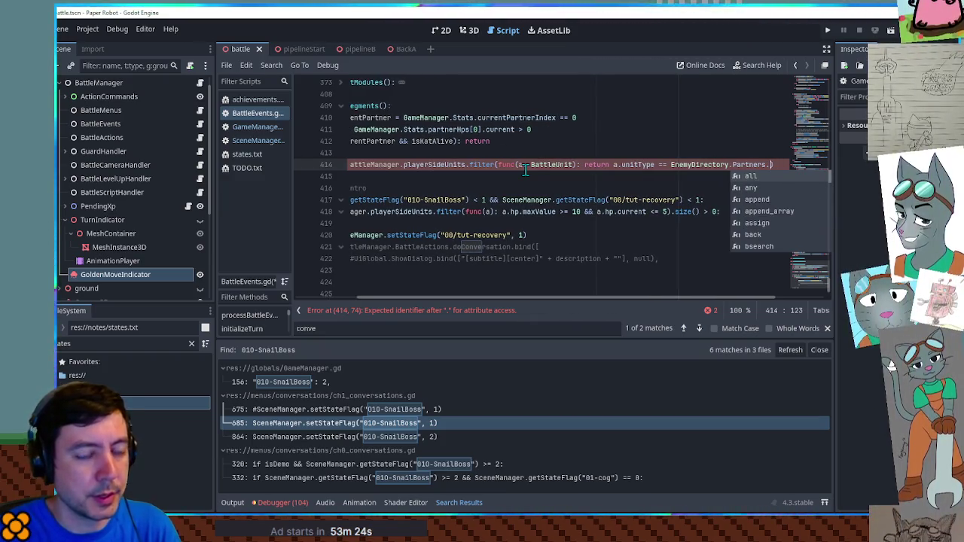
{"action": "left_click", "coordinate": [743, 164], "text": "ctrl"}
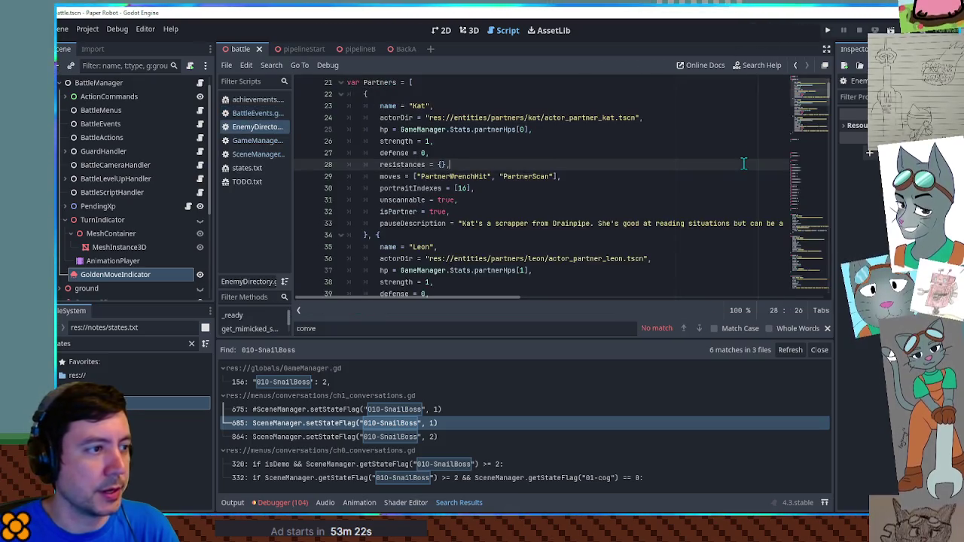
{"action": "middle_click", "coordinate": [251, 128]}
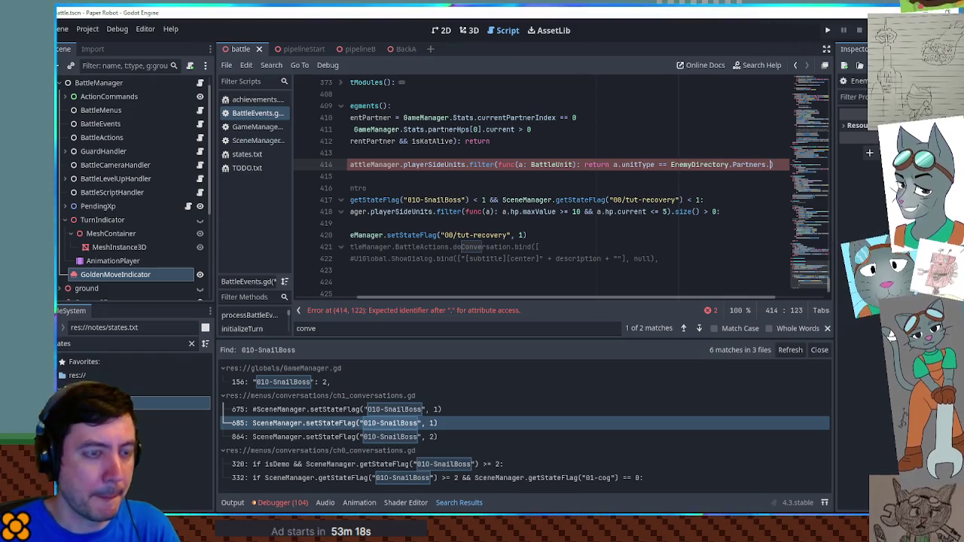
{"action": "type", "text": "[0]"}
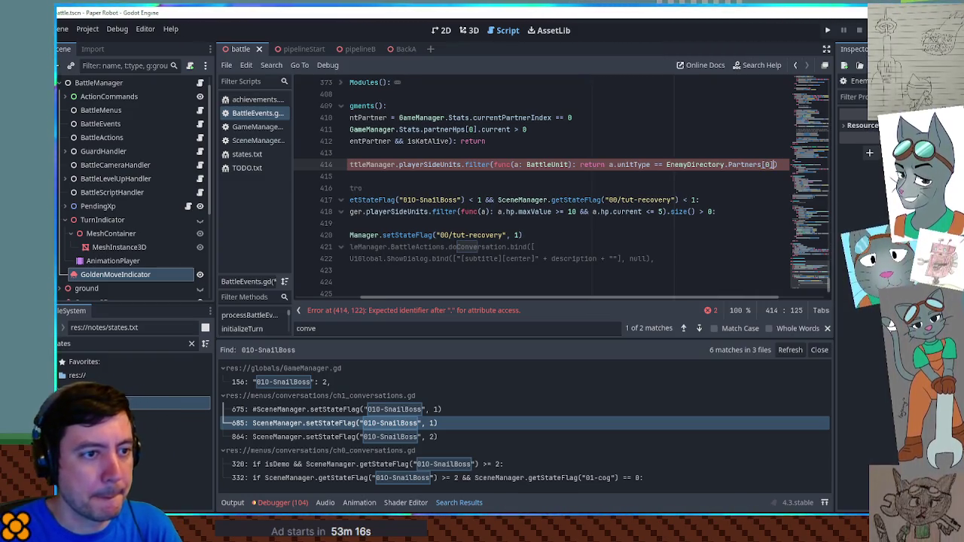
{"action": "type", "text": ")"}
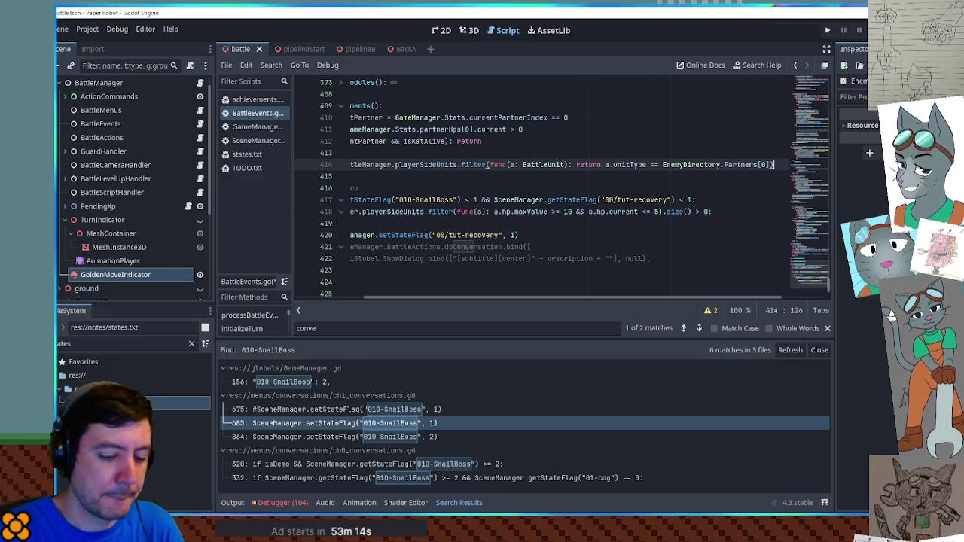
{"action": "key", "text": "Home"}
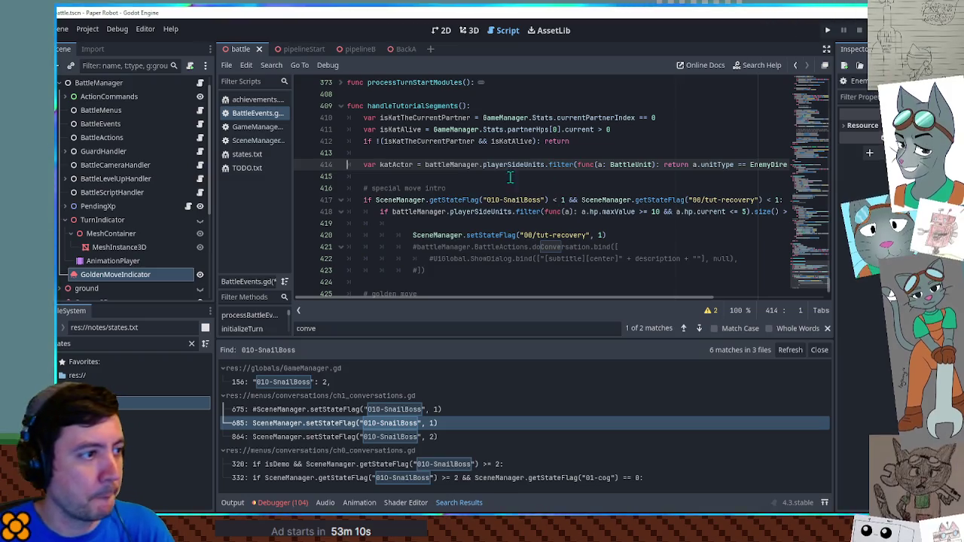
Step: Pass katActor instead of null to ShowDialog, uncomment the block, and remove the empty line
{"action": "double_click", "coordinate": [391, 166]}
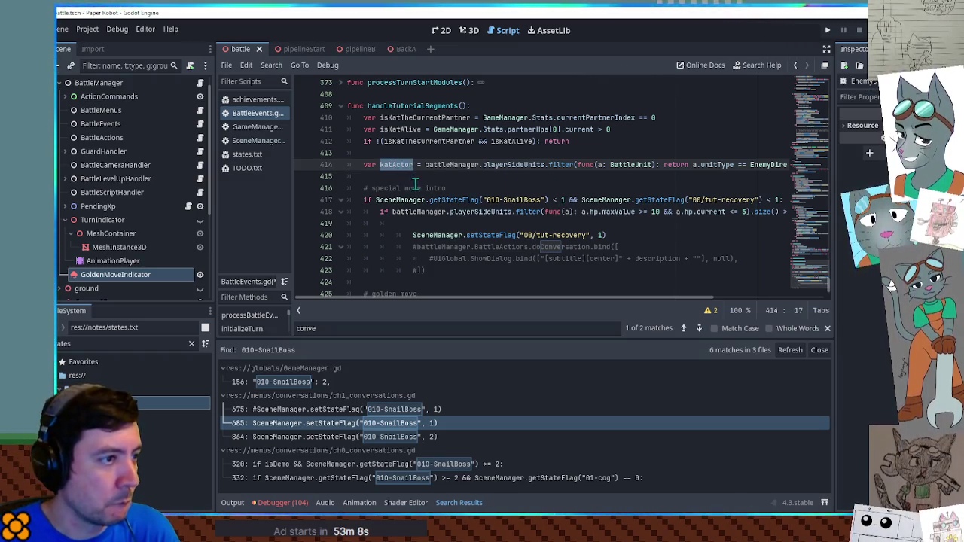
{"action": "scroll", "coordinate": [415, 188], "scroll_direction": "down", "scroll_amount": 1}
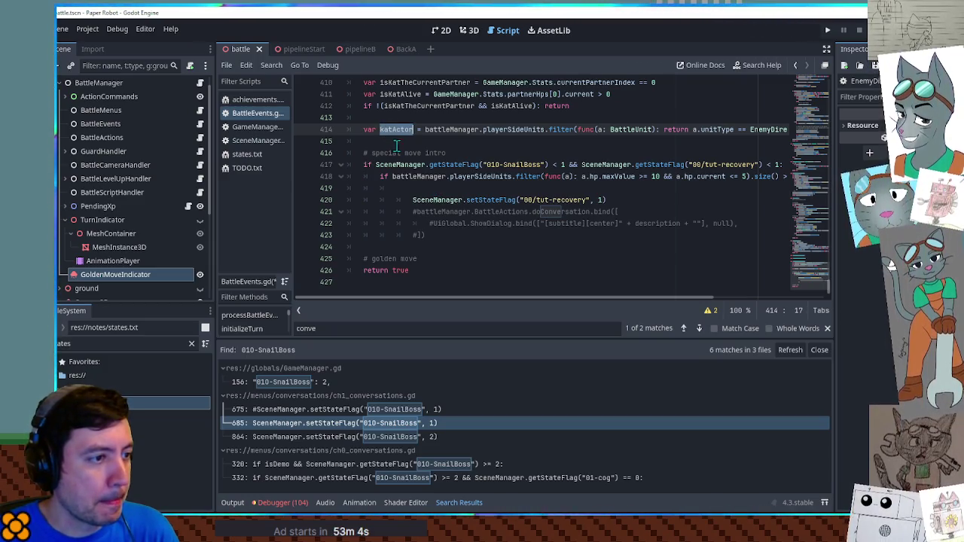
{"action": "double_click", "coordinate": [722, 223]}
{"action": "key", "text": "ctrl+v"}
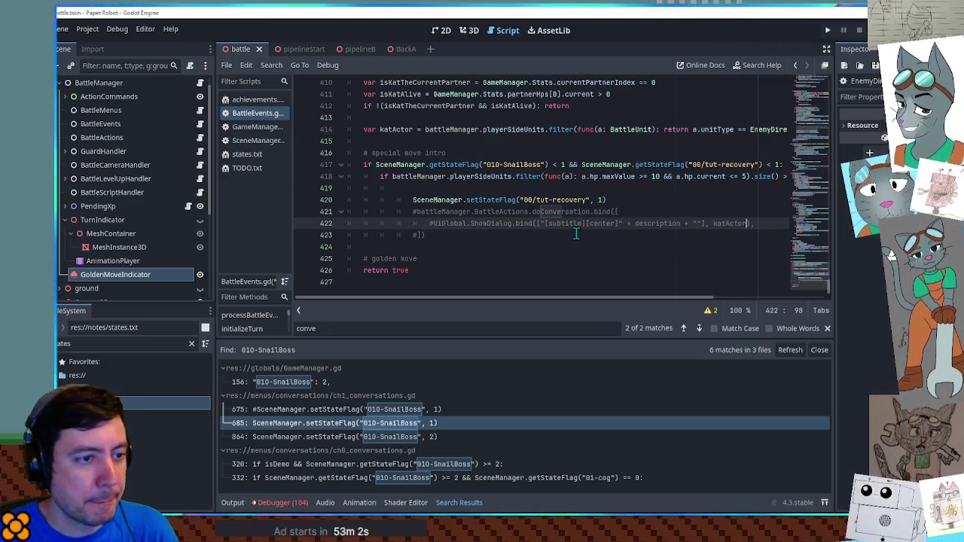
{"action": "mouse_move", "coordinate": [413, 211]}
{"action": "left_mouse_down"}
{"action": "mouse_move", "coordinate": [452, 226]}
{"action": "mouse_move", "coordinate": [428, 234]}
{"action": "left_mouse_up"}
{"action": "key", "text": "ctrl+k"}
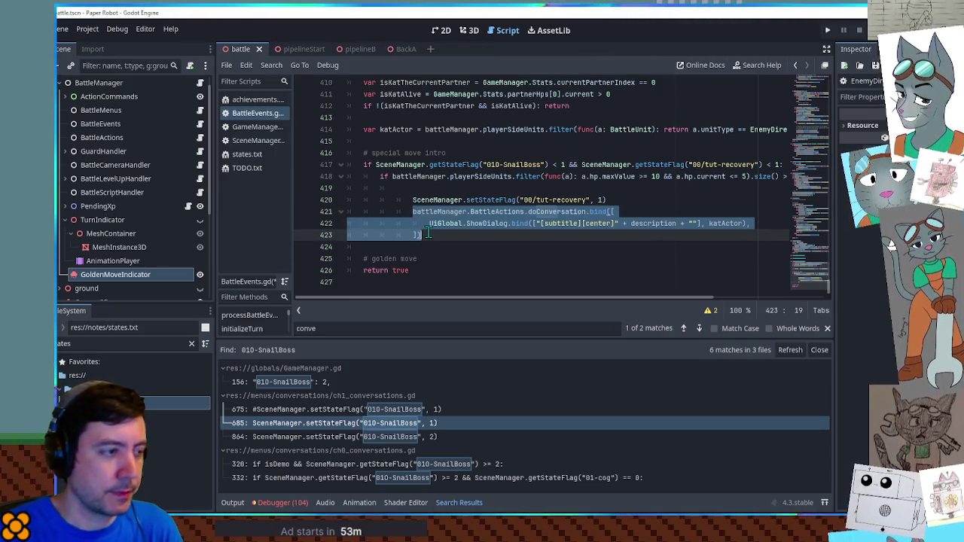
{"action": "left_click", "coordinate": [444, 187]}
{"action": "key", "text": "ctrl+shift+k"}
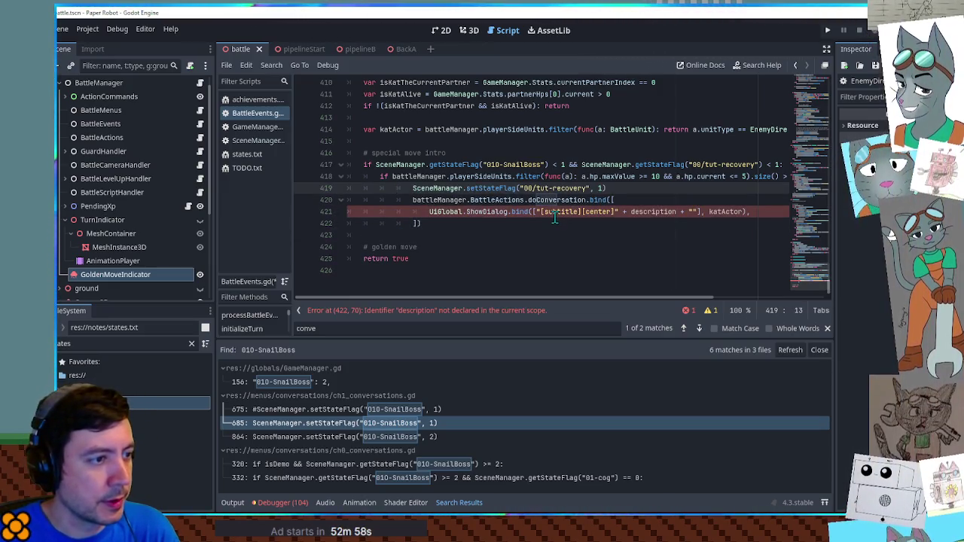
Step: Replace the dialog string with "test" and save BattleEvents.gd
{"action": "double_click", "coordinate": [658, 213]}
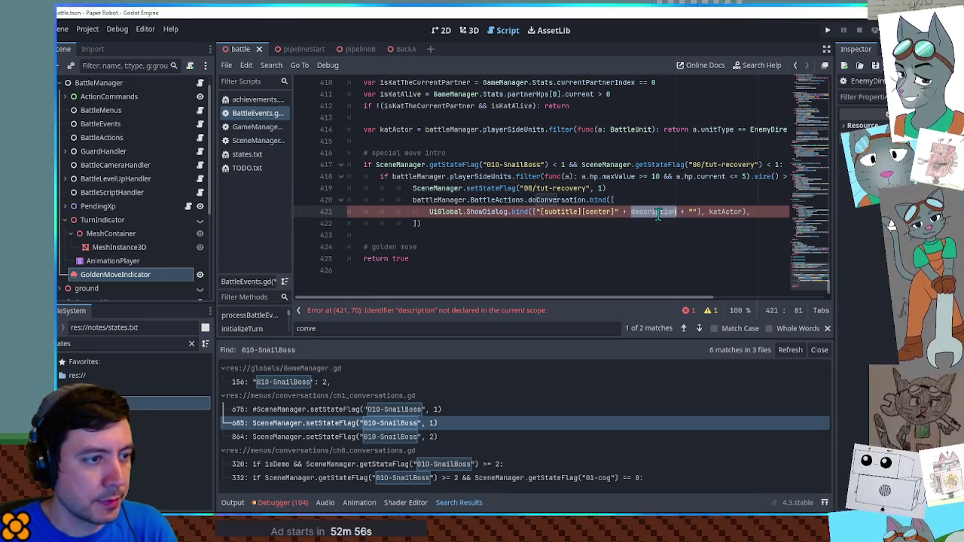
{"action": "type", "text": "test"}
{"action": "left_click_drag", "start_coordinate": [541, 212], "coordinate": [664, 211]}
{"action": "key", "text": "BackSpace"}
{"action": "type", "text": "test"}
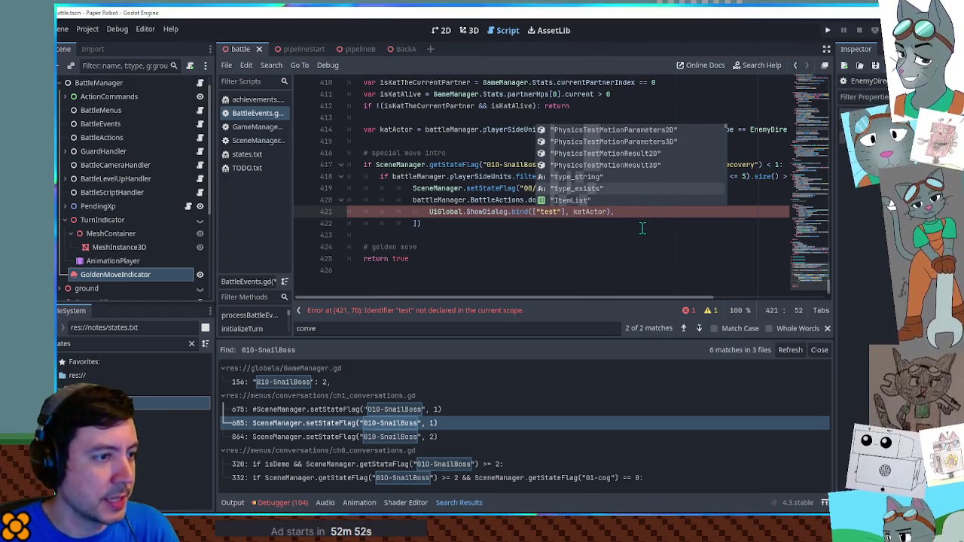
{"action": "left_click", "coordinate": [643, 228]}
{"action": "key", "text": "ctrl+s"}
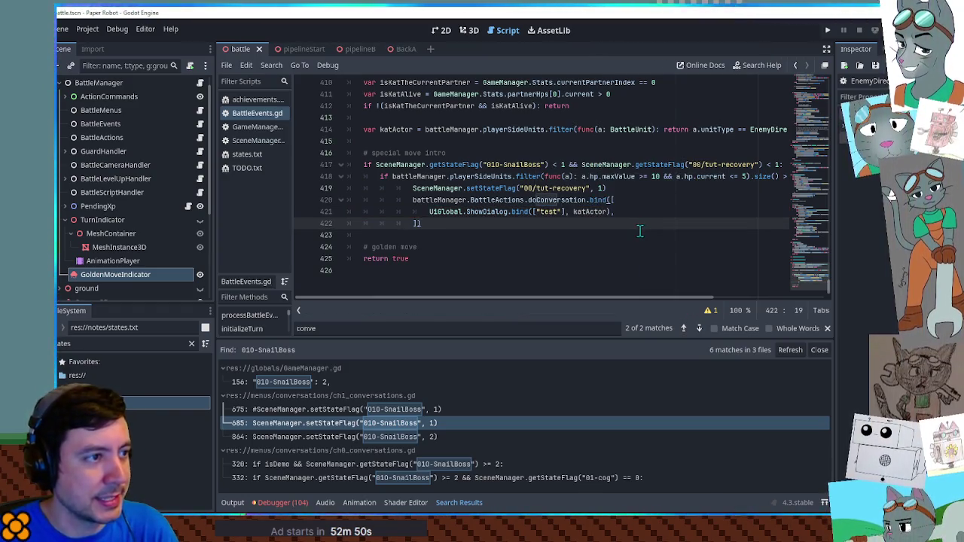
{"action": "scroll", "coordinate": [641, 231], "scroll_direction": "up", "scroll_amount": 3}
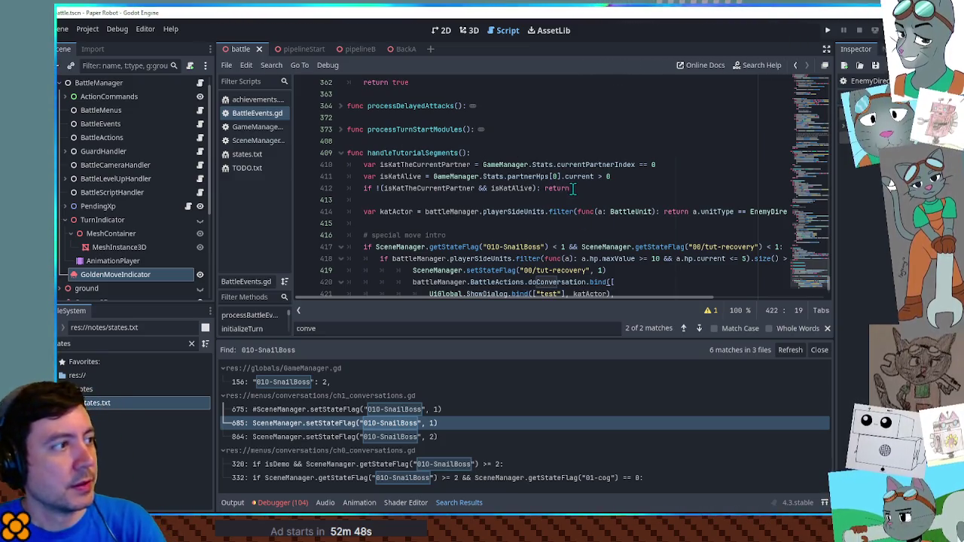
Step: Run the game, set Dabble's HP to 4 in the debug tools, and swap partners to Kat
{"action": "key", "text": "F5"}
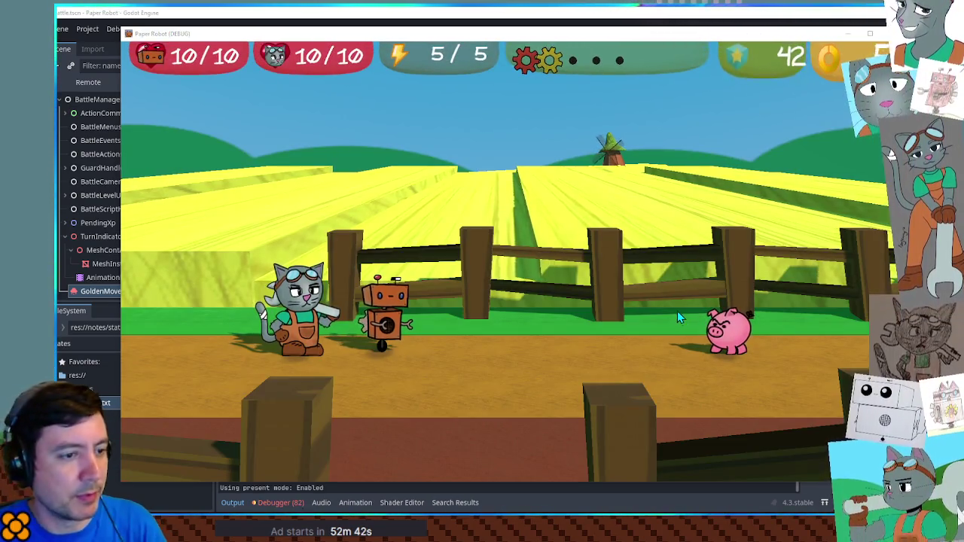
{"action": "key", "text": "F1"}
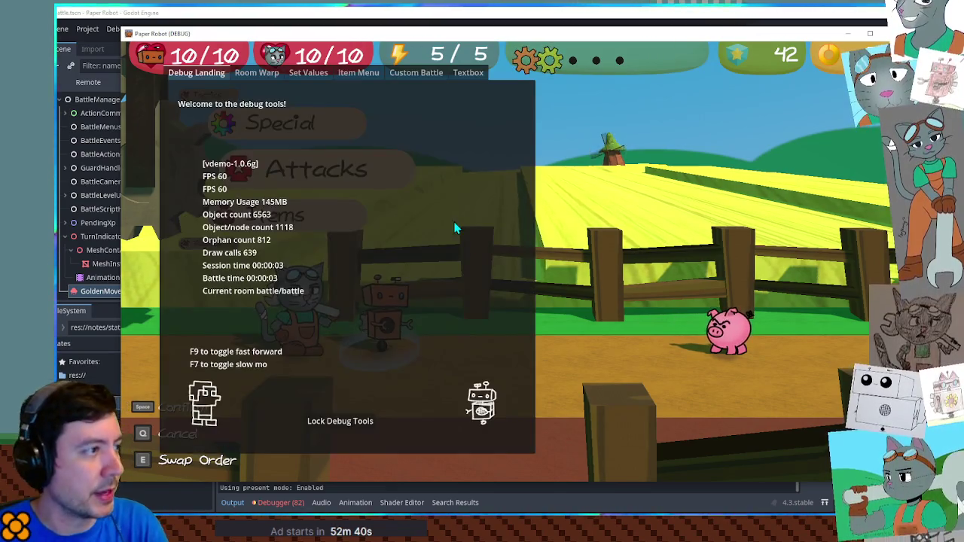
{"action": "left_click", "coordinate": [308, 72]}
{"action": "left_click", "coordinate": [270, 105]}
{"action": "type", "text": "4"}
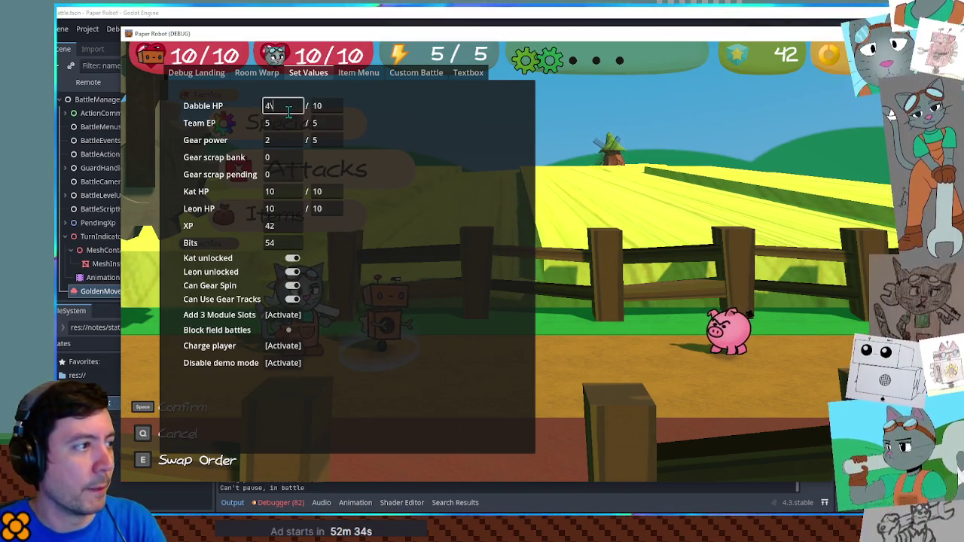
{"action": "key", "text": "Return"}
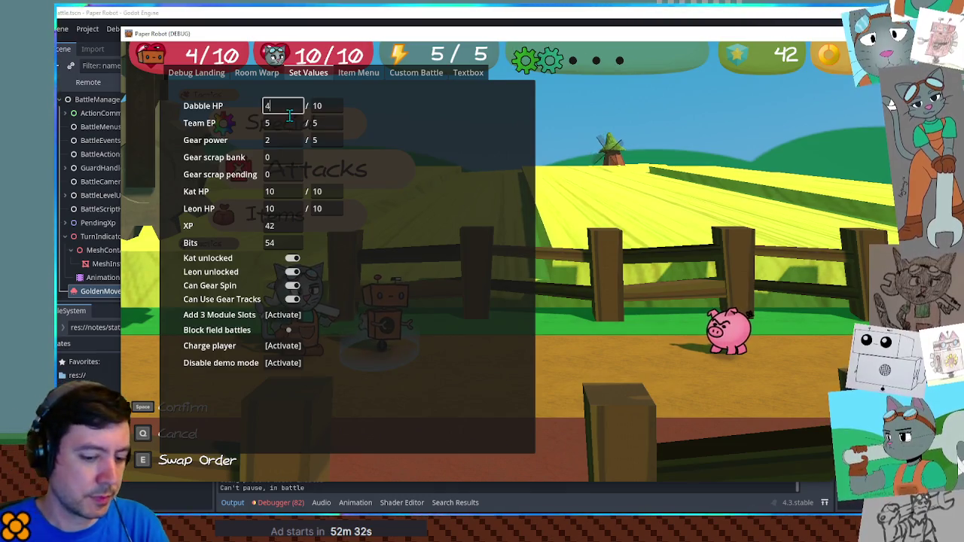
{"action": "key", "text": "Escape"}
{"action": "key", "text": "w"}
{"action": "key", "text": "w"}
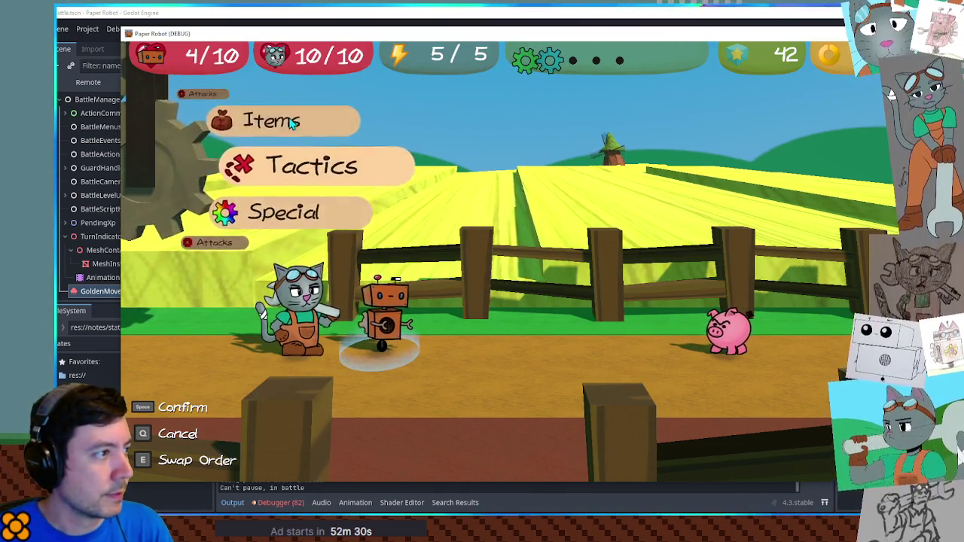
{"action": "key", "text": "space"}
{"action": "key", "text": "space"}
{"action": "key", "text": "space"}
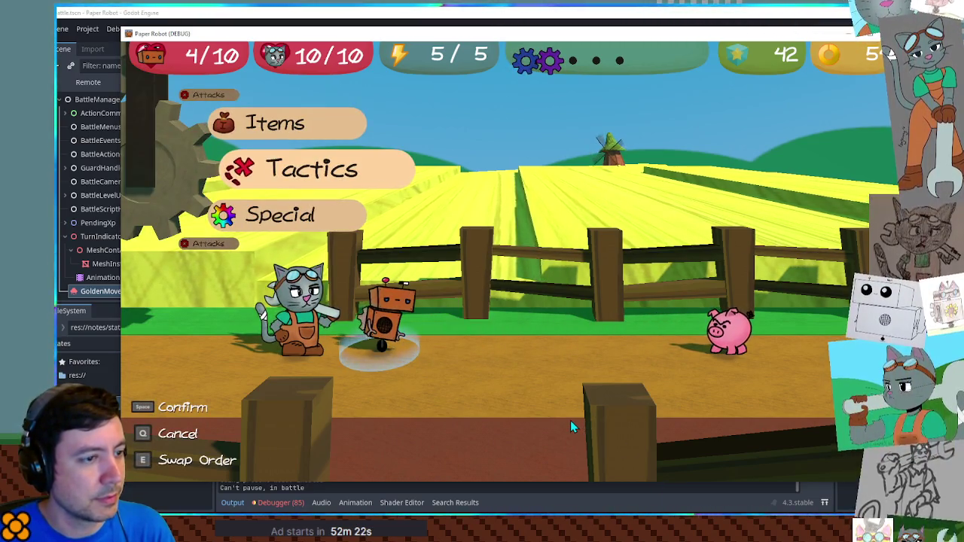
{"action": "left_click", "coordinate": [646, 18]}
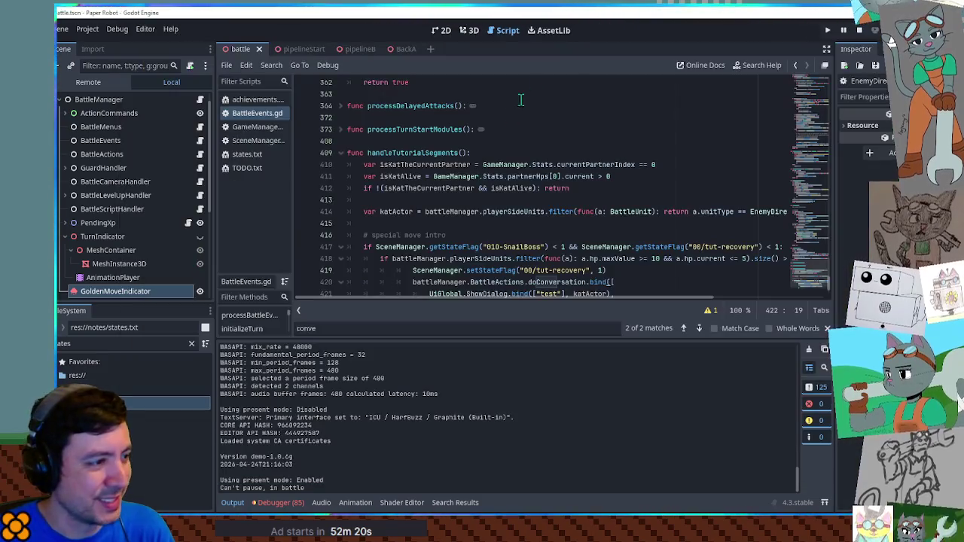
Step: Set a breakpoint on line 410 and attack with the cat in the running battle
{"action": "left_click", "coordinate": [302, 164]}
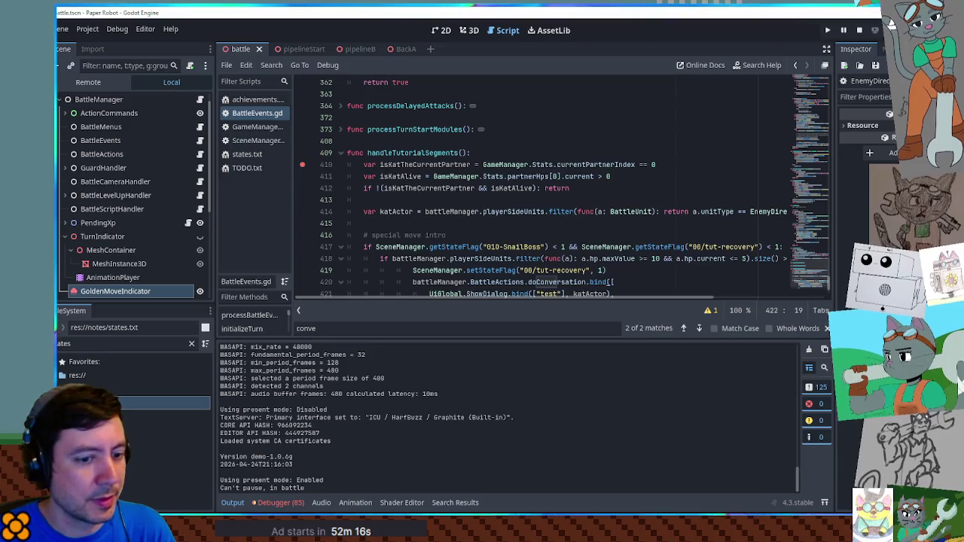
{"action": "key", "text": "alt+Tab"}
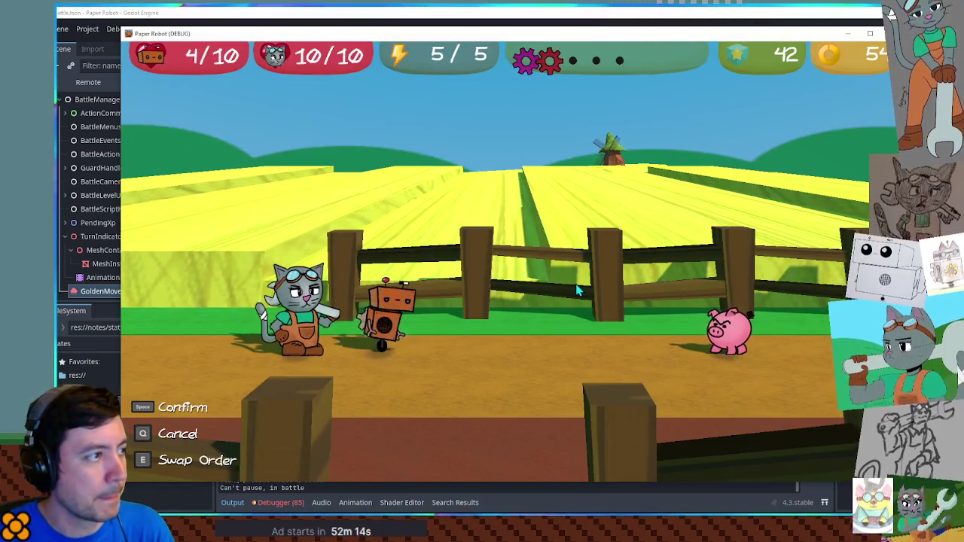
{"action": "key", "text": "space"}
{"action": "key", "text": "space"}
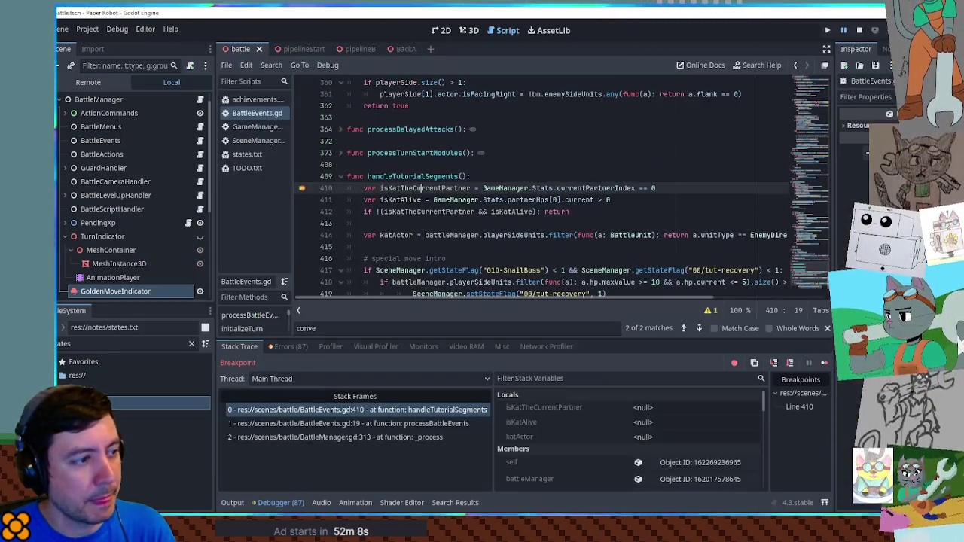
Step: Step from line 410 to 425 checking katActor's value, then continue the game
{"action": "left_click", "coordinate": [482, 152]}
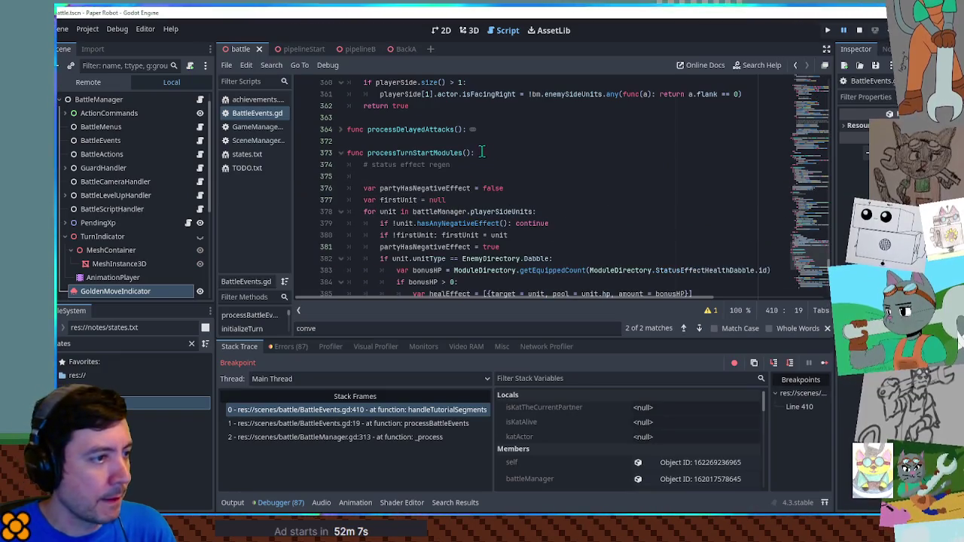
{"action": "left_click", "coordinate": [340, 153]}
{"action": "scroll", "coordinate": [360, 153], "scroll_direction": "down", "scroll_amount": 1}
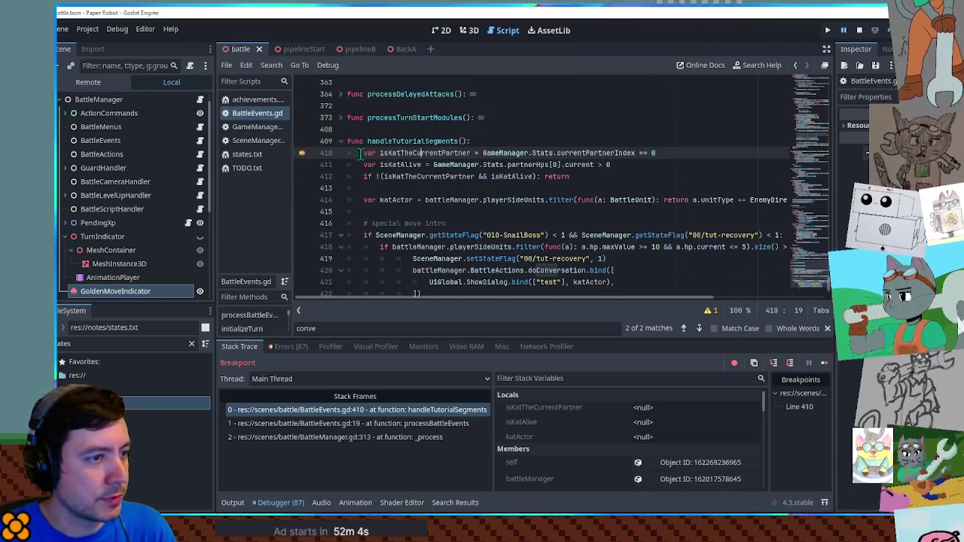
{"action": "left_click", "coordinate": [620, 176]}
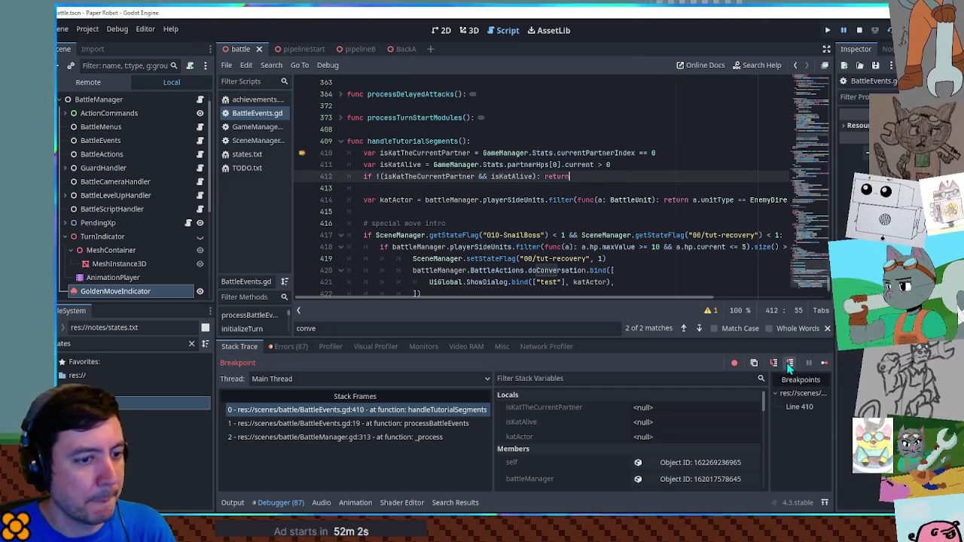
{"action": "left_click", "coordinate": [790, 363]}
{"action": "left_click", "coordinate": [790, 363]}
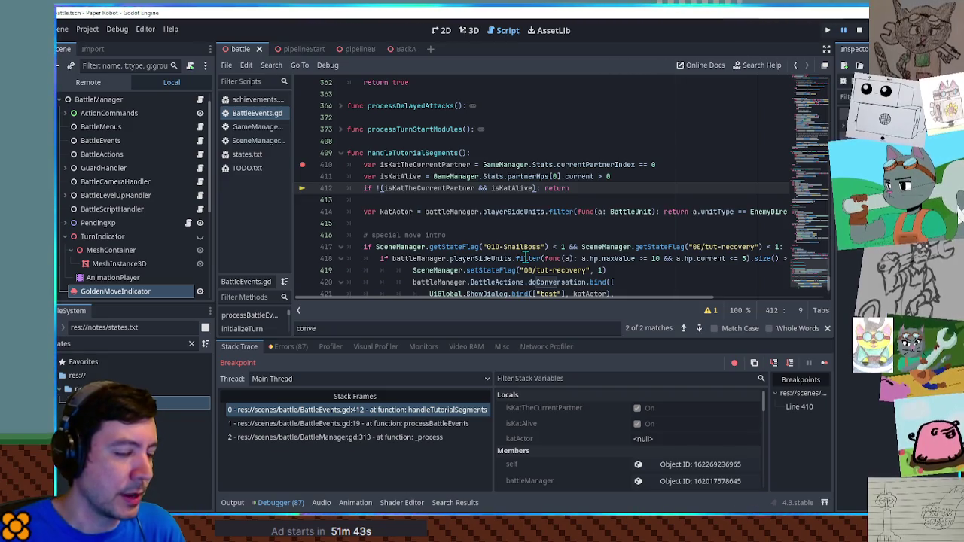
{"action": "left_click", "coordinate": [789, 363]}
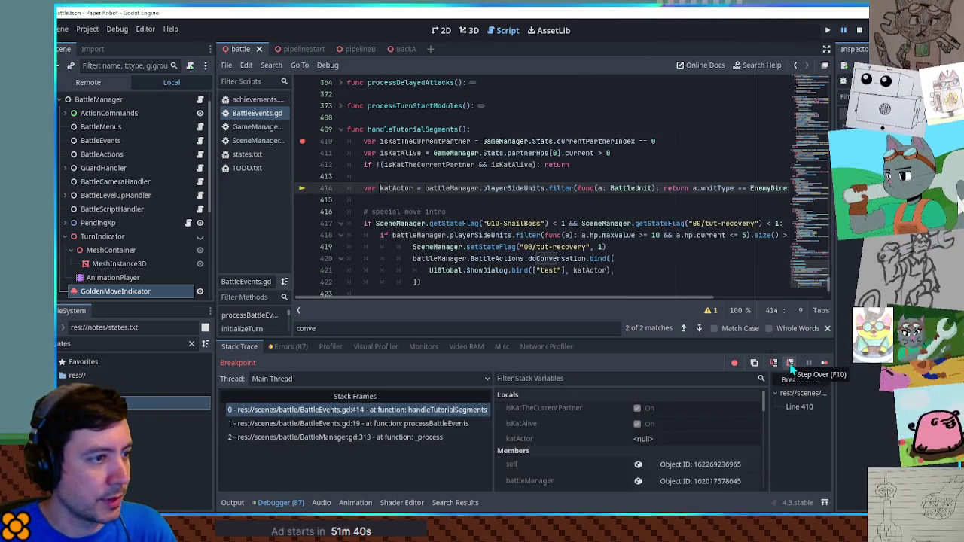
{"action": "left_click", "coordinate": [790, 364]}
{"action": "mouse_move", "coordinate": [391, 158]}
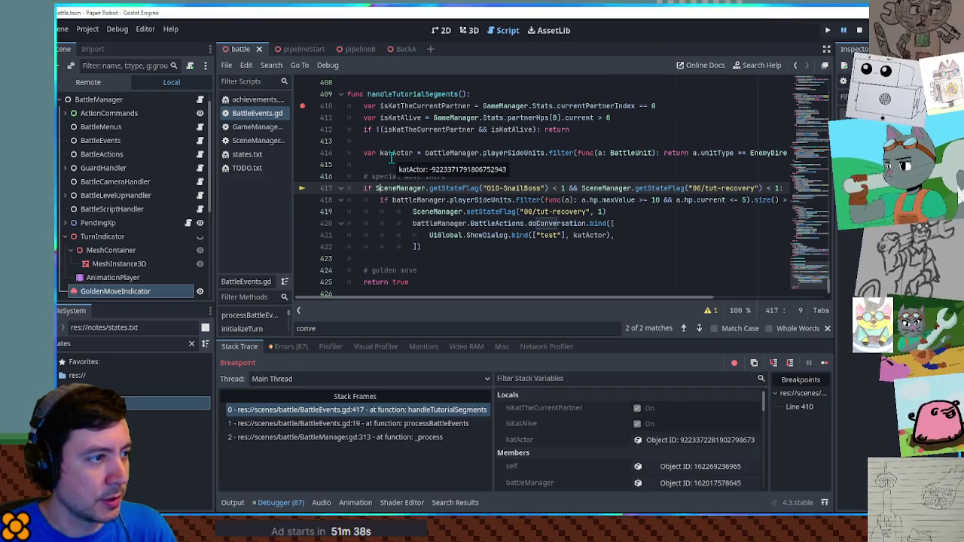
{"action": "left_click", "coordinate": [791, 365]}
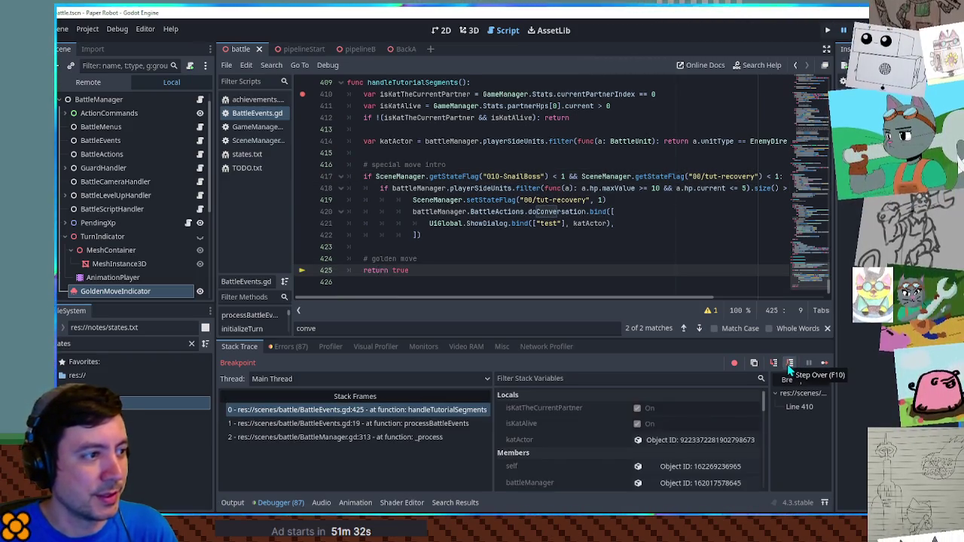
{"action": "key", "text": "F12"}
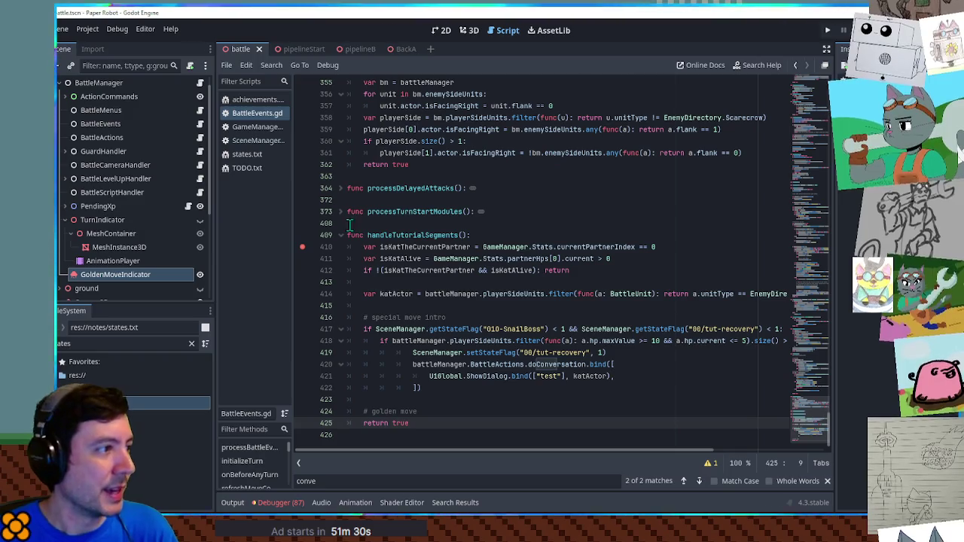
Step: Comment out the 010-SnailBoss flag in GameManager.gd, relaunch, and remove the line 410 breakpoint
{"action": "left_click", "coordinate": [257, 127]}
{"action": "left_click", "coordinate": [816, 284]}
{"action": "scroll", "coordinate": [814, 299], "scroll_direction": "down", "scroll_amount": 5}
{"action": "key", "text": "ctrl+f"}
{"action": "type", "text": "sn"}
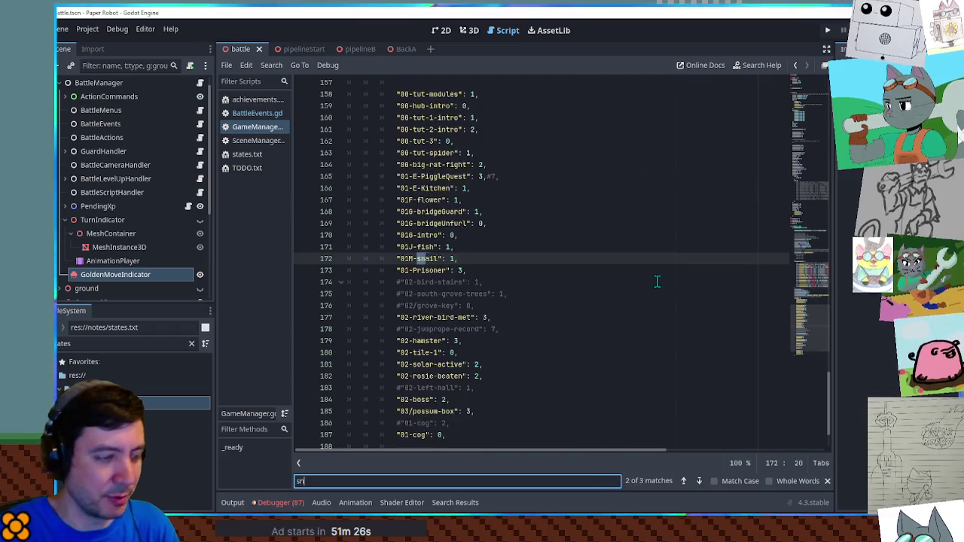
{"action": "type", "text": "ailb"}
{"action": "left_click", "coordinate": [398, 259]}
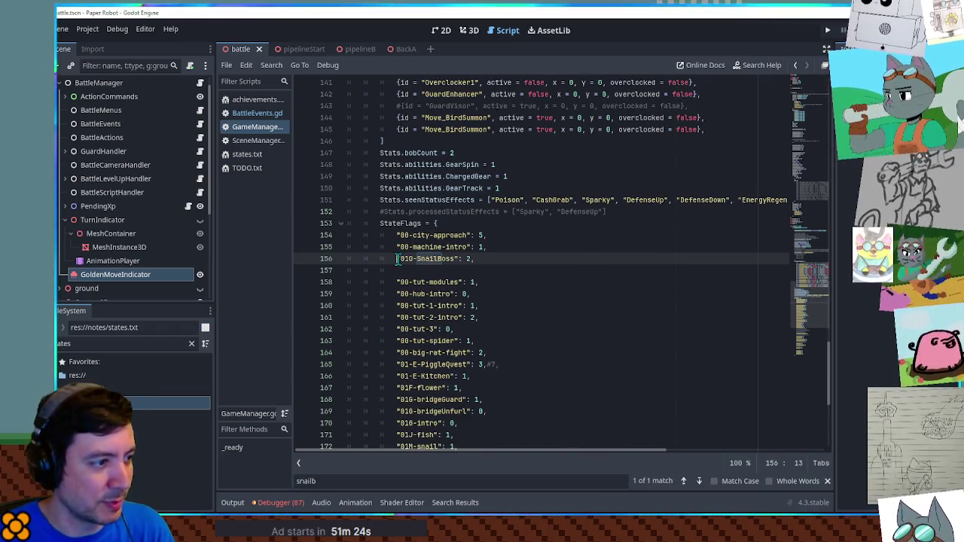
{"action": "type", "text": "#"}
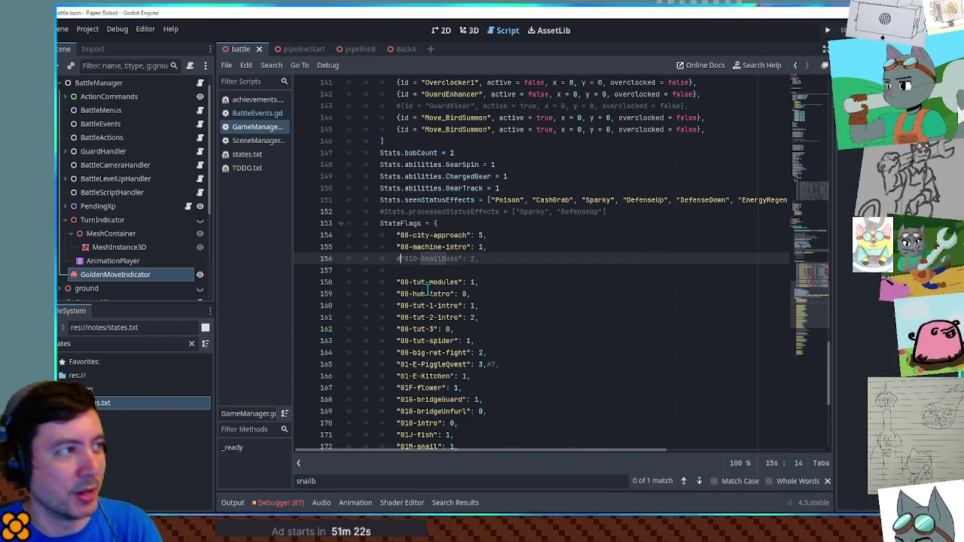
{"action": "key", "text": "F5"}
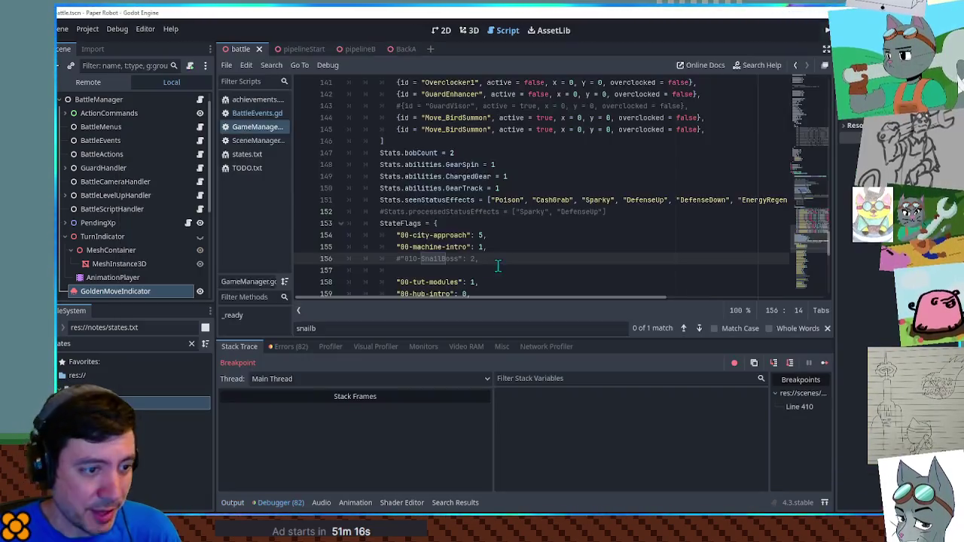
{"action": "left_click", "coordinate": [301, 259]}
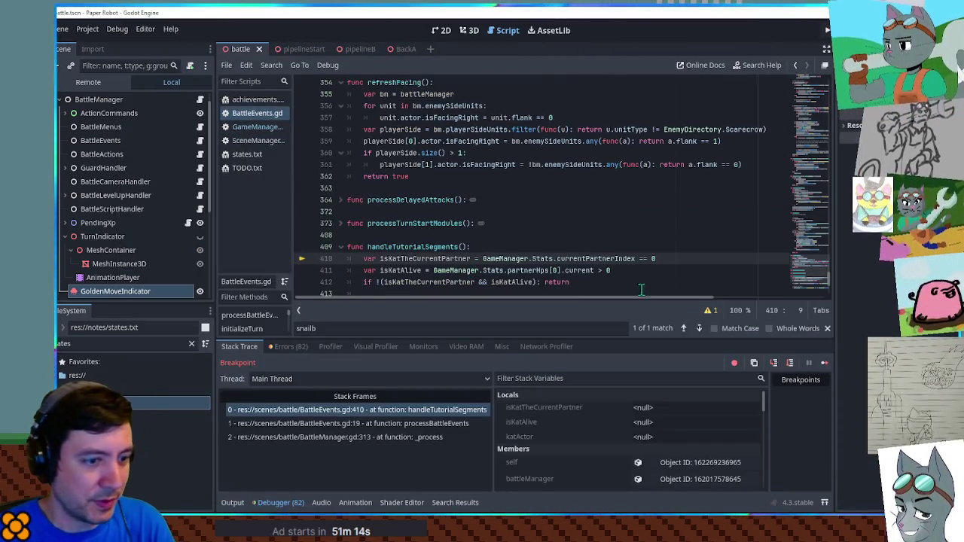
Step: Resume the battle and set Dabble's HP to 4 on the debug Set Values page
{"action": "left_click", "coordinate": [823, 363]}
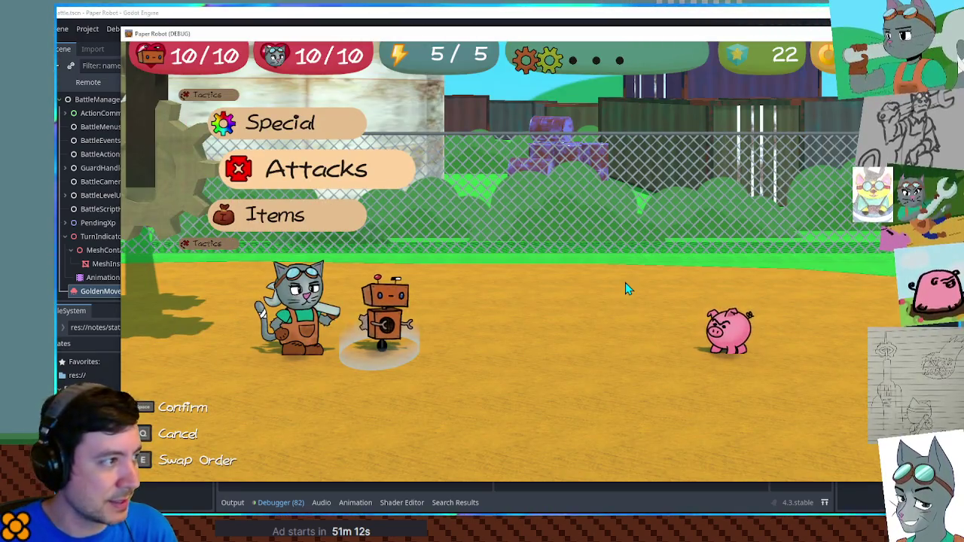
{"action": "key", "text": "grave"}
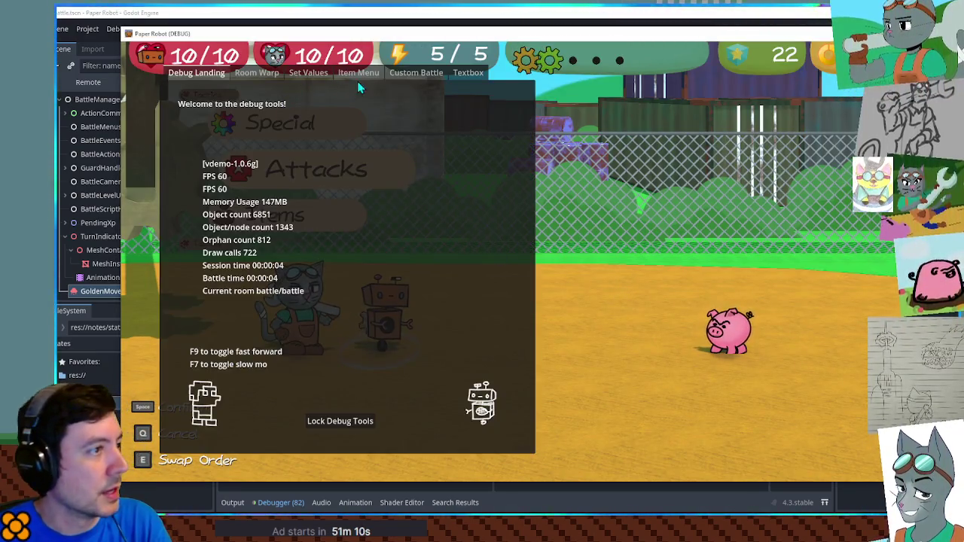
{"action": "left_click", "coordinate": [260, 74]}
{"action": "left_click", "coordinate": [311, 75]}
{"action": "left_click", "coordinate": [283, 105]}
{"action": "key", "text": "BackSpace"}
{"action": "key", "text": "BackSpace"}
{"action": "type", "text": "4"}
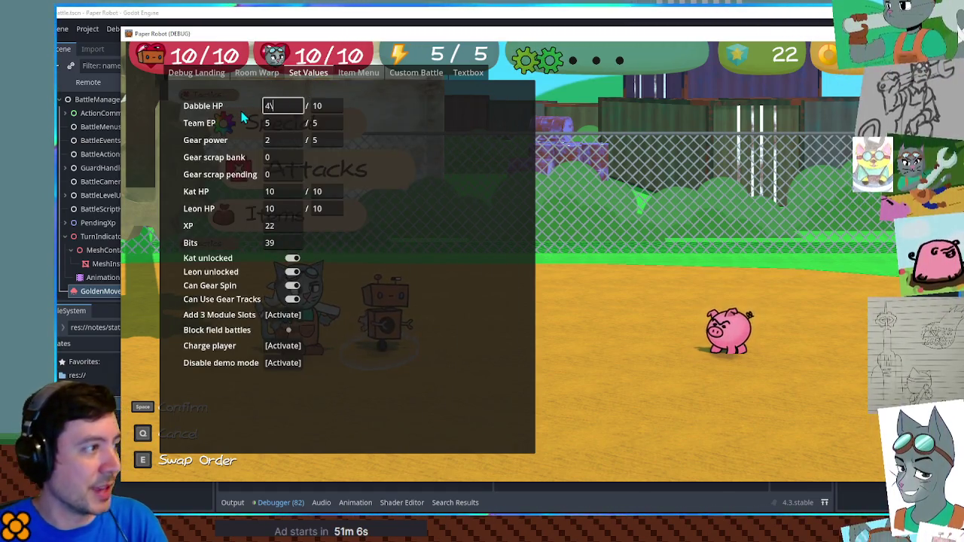
{"action": "key", "text": "Return"}
{"action": "key", "text": "grave"}
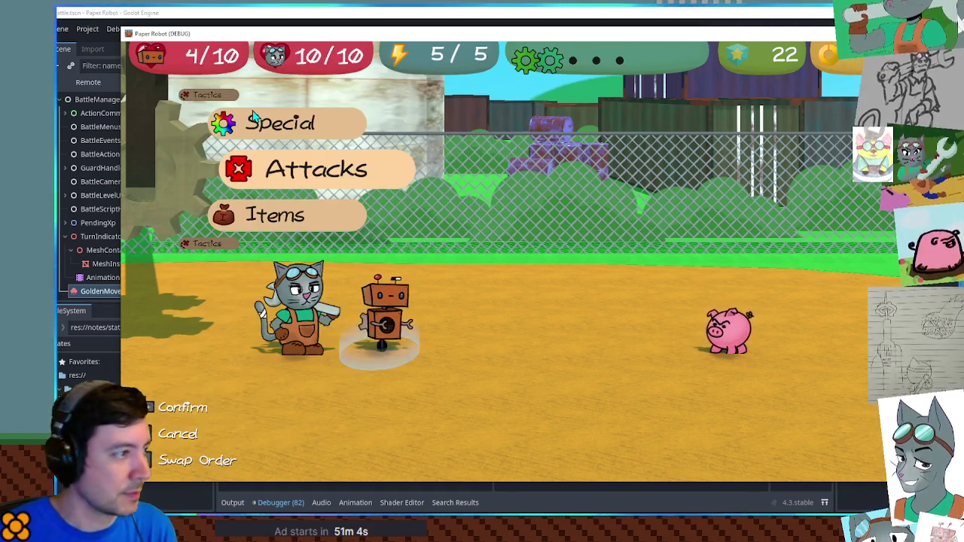
Step: Have the cat take the Defend action, then return to the script editor
{"action": "key", "text": "e"}
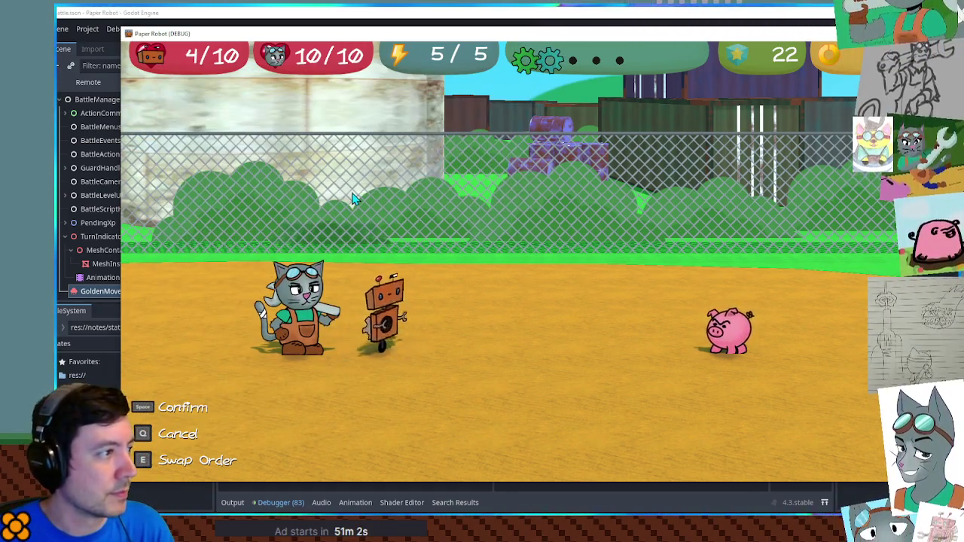
{"action": "key", "text": "Up"}
{"action": "key", "text": "space"}
{"action": "key", "text": "Down"}
{"action": "key", "text": "space"}
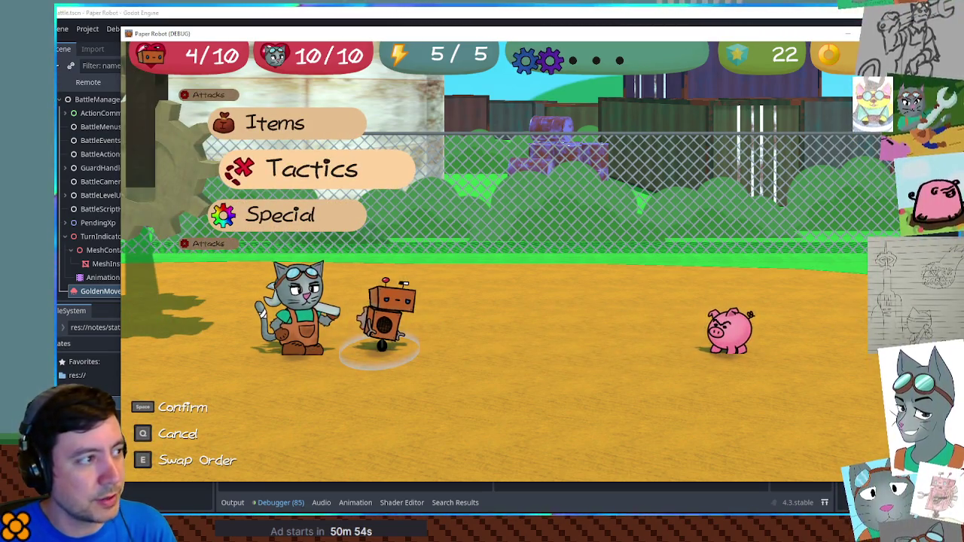
{"action": "left_click", "coordinate": [865, 303]}
{"action": "scroll", "coordinate": [393, 291], "scroll_direction": "down", "scroll_amount": 3}
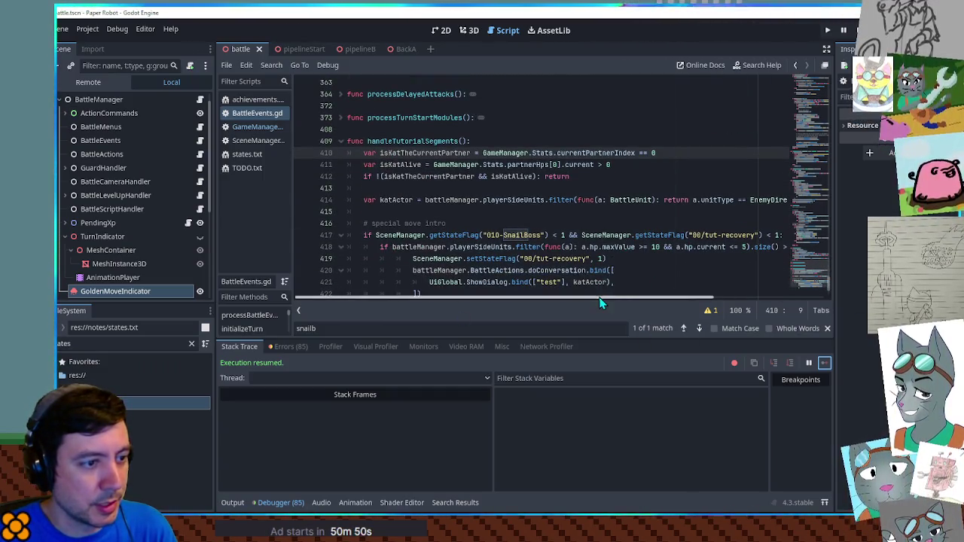
{"action": "scroll", "coordinate": [645, 298], "scroll_direction": "right", "scroll_amount": 2}
{"action": "scroll", "coordinate": [614, 300], "scroll_direction": "left", "scroll_amount": 2}
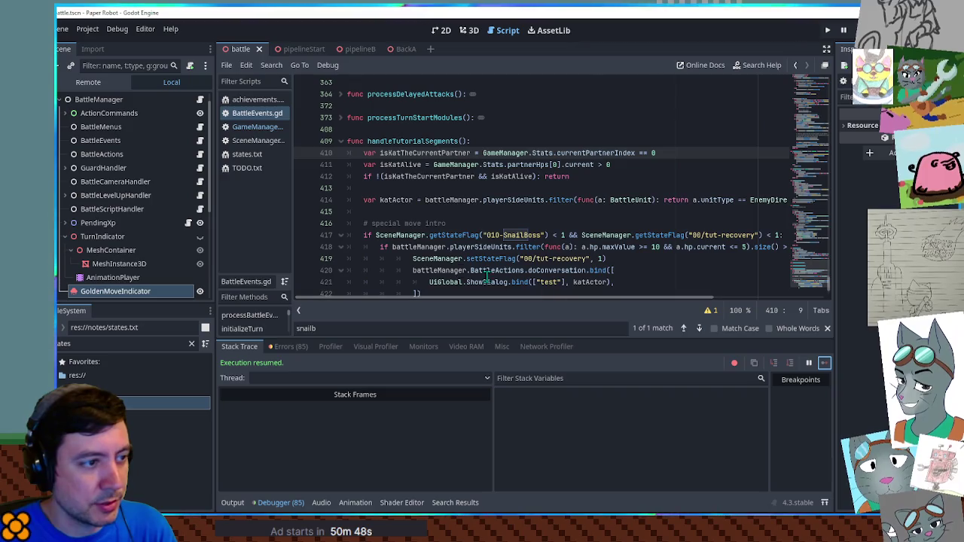
{"action": "left_click", "coordinate": [302, 236]}
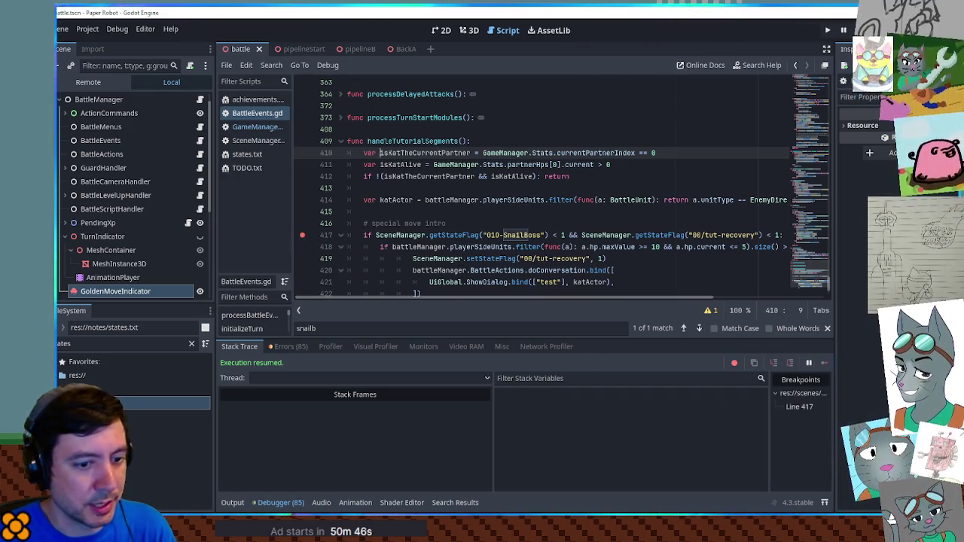
{"action": "key", "text": "alt+Tab"}
{"action": "key", "text": "space"}
{"action": "key", "text": "space"}
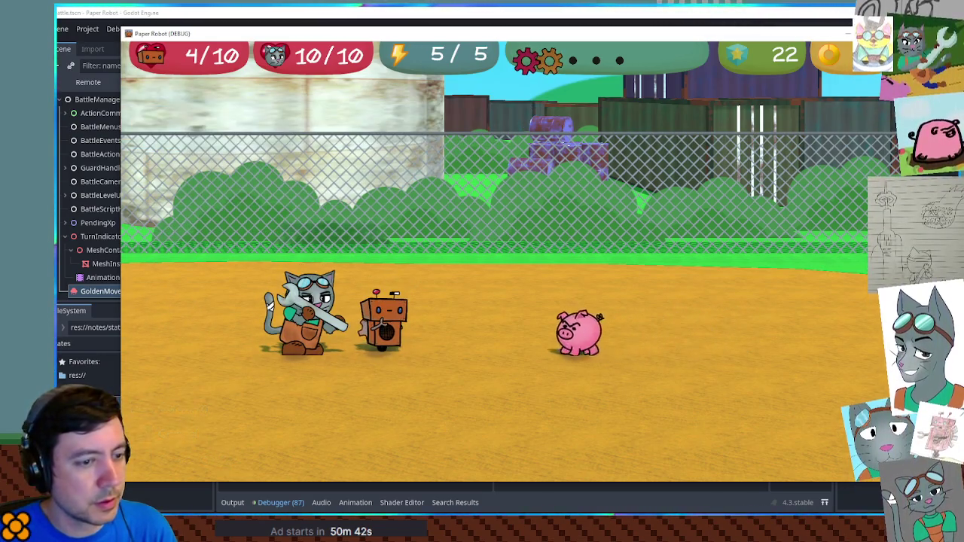
{"action": "key", "text": "alt+Tab"}
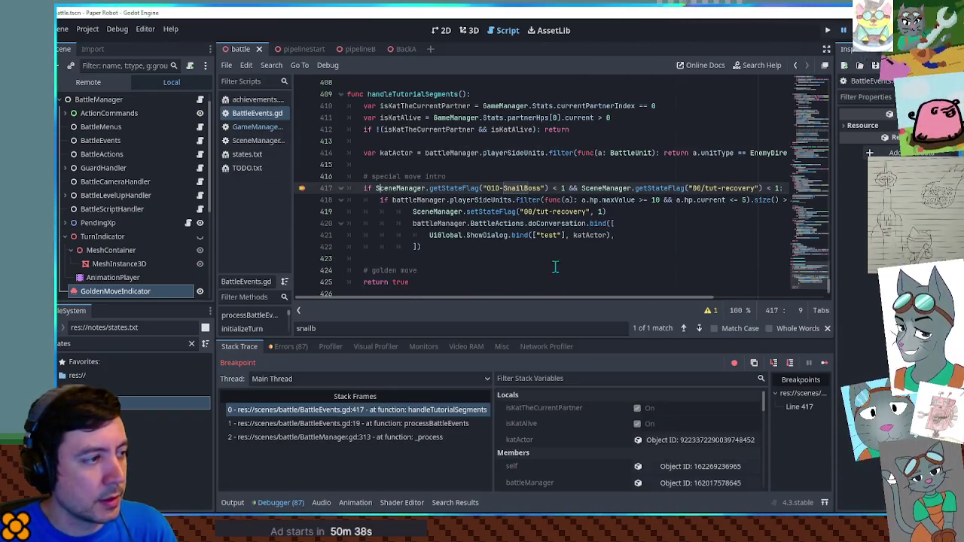
{"action": "left_click", "coordinate": [790, 364]}
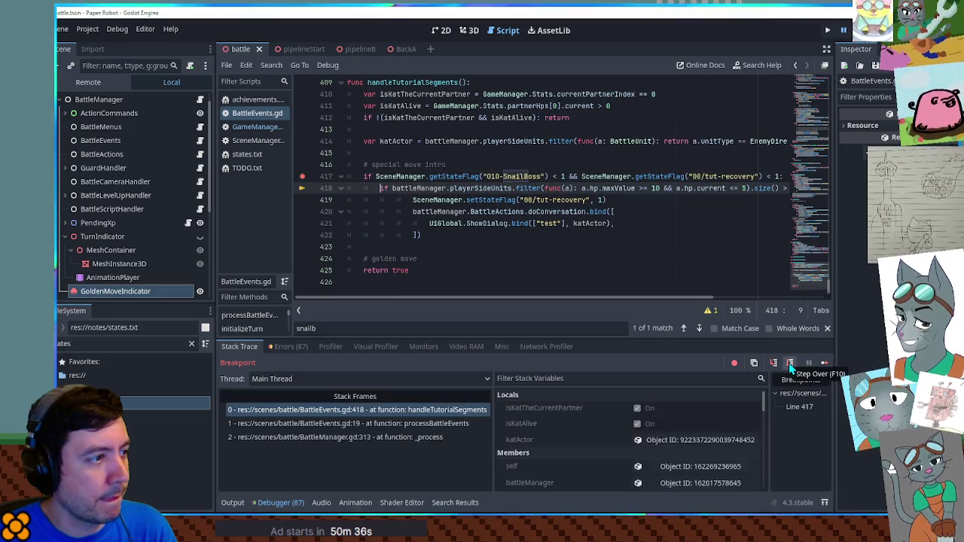
{"action": "mouse_move", "coordinate": [669, 300]}
{"action": "left_mouse_down"}
{"action": "mouse_move", "coordinate": [738, 302]}
{"action": "mouse_move", "coordinate": [673, 299]}
{"action": "mouse_move", "coordinate": [689, 299]}
{"action": "left_mouse_up"}
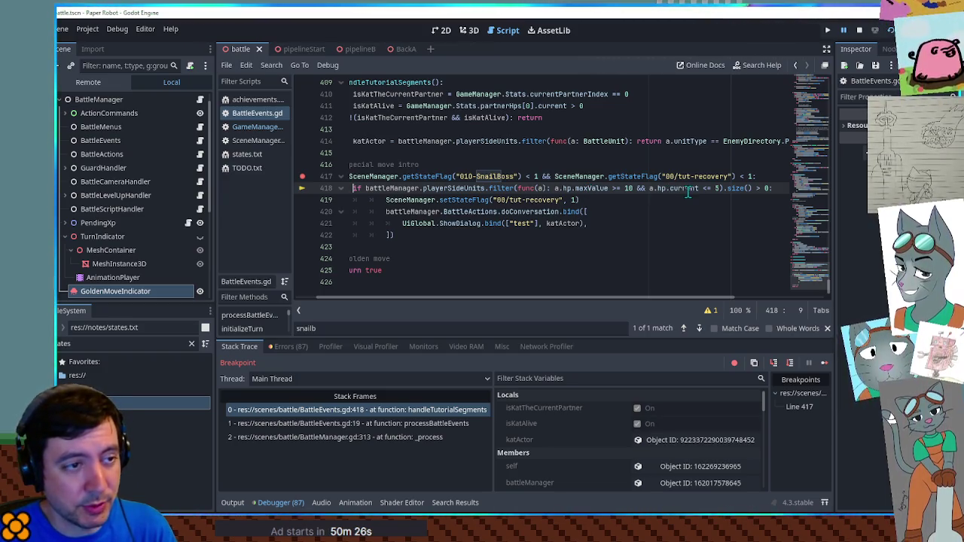
{"action": "left_click", "coordinate": [790, 364]}
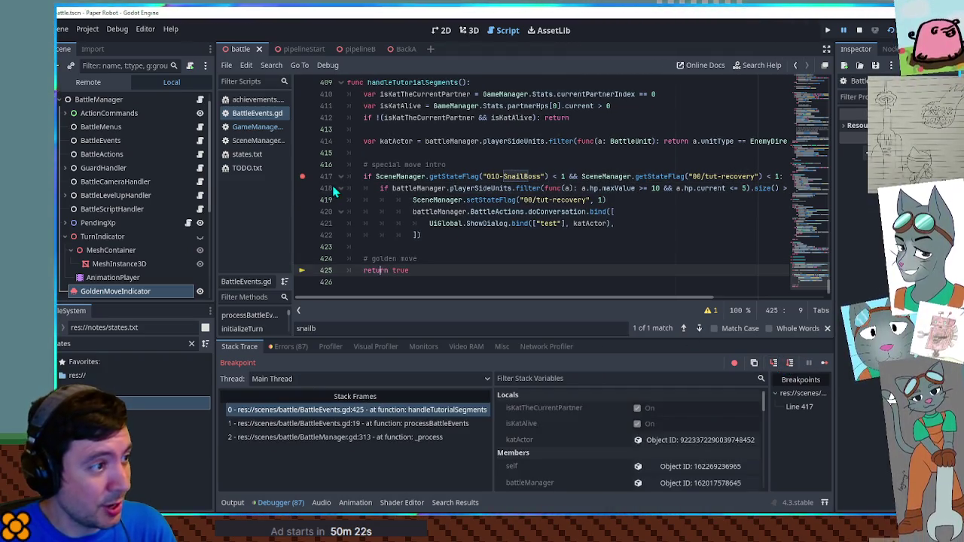
{"action": "left_click", "coordinate": [462, 189]}
{"action": "left_click", "coordinate": [681, 486]}
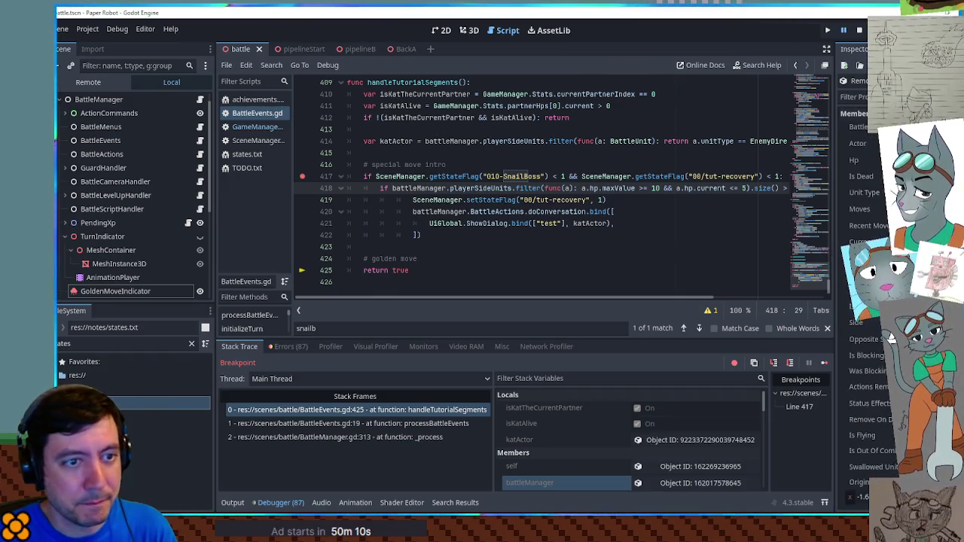
{"action": "left_click", "coordinate": [891, 331]}
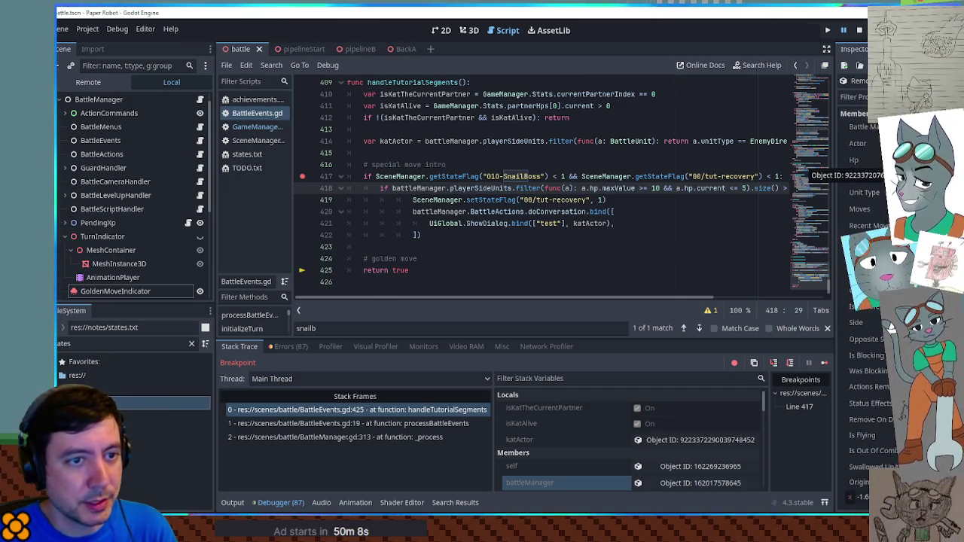
{"action": "left_click", "coordinate": [891, 324]}
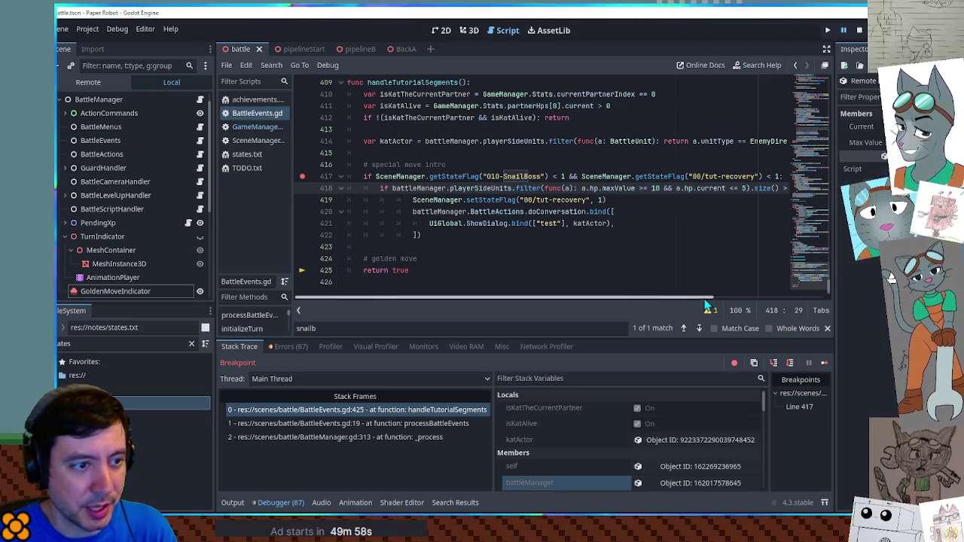
{"action": "scroll", "coordinate": [745, 299], "scroll_direction": "right", "scroll_amount": 3}
{"action": "scroll", "coordinate": [727, 299], "scroll_direction": "left", "scroll_amount": 2}
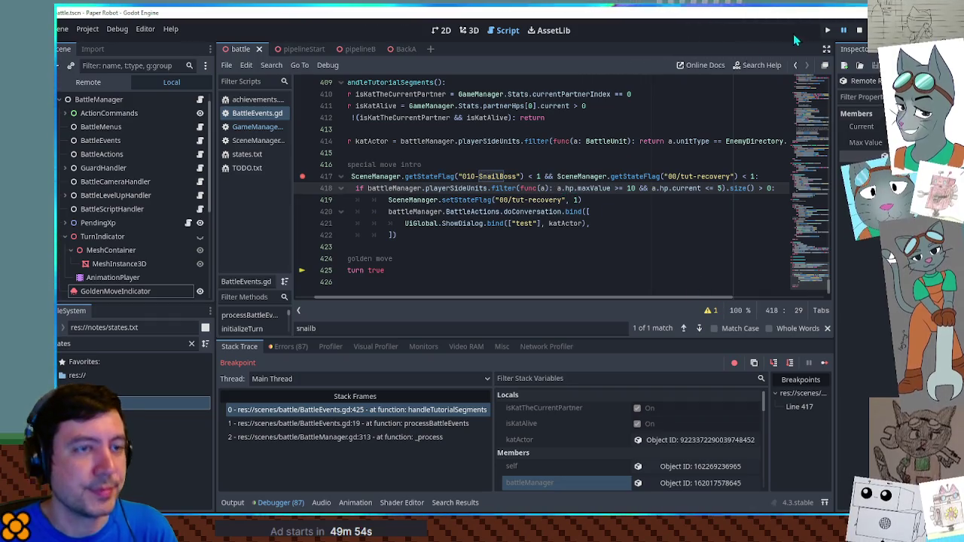
{"action": "left_click", "coordinate": [860, 30]}
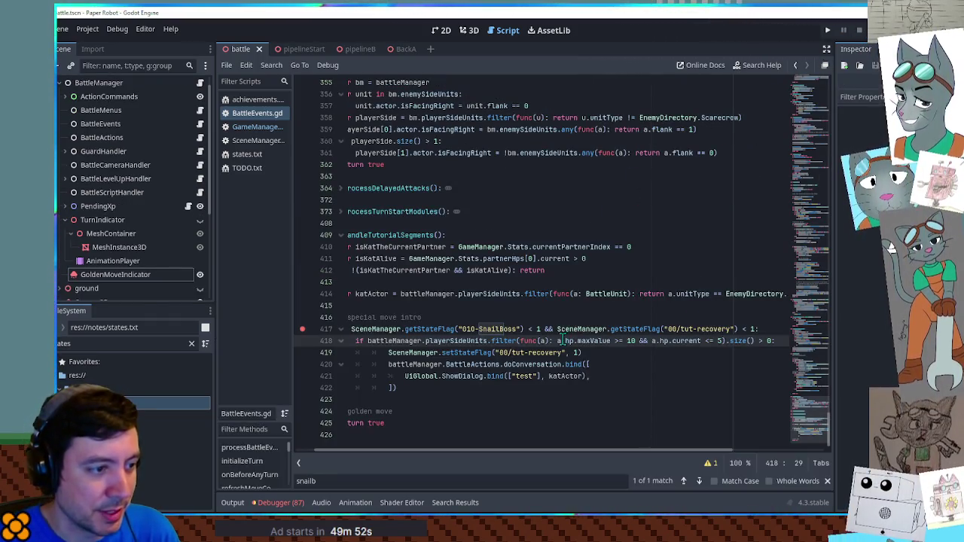
Step: Make line 418's filter 'return' its condition, relaunch with F5, and set Dabble's HP to 4
{"action": "type", "text": "return"}
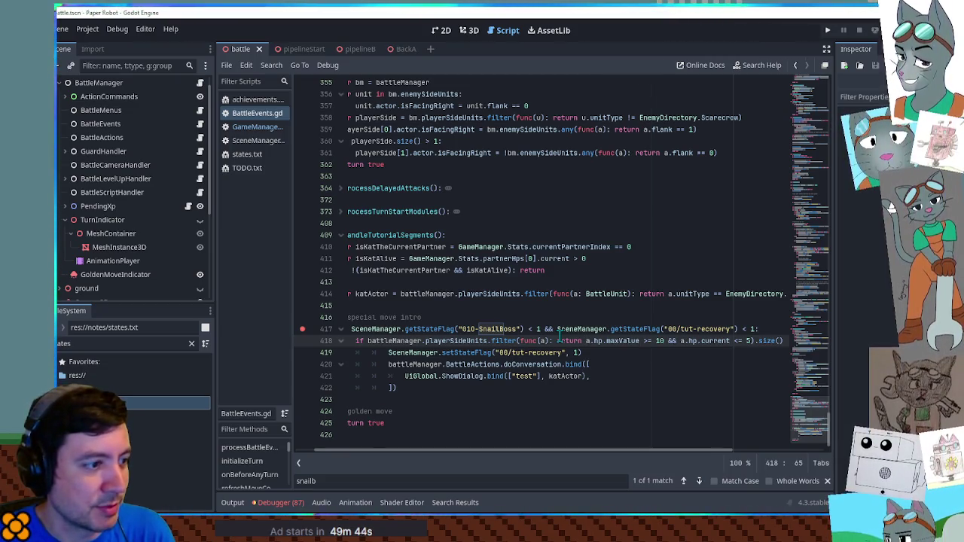
{"action": "key", "text": "F5"}
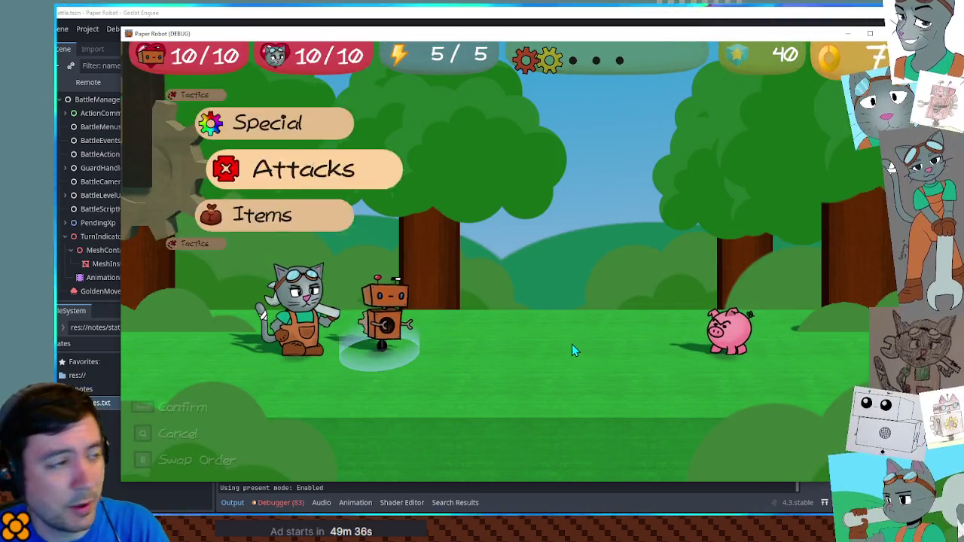
{"action": "mouse_move", "coordinate": [416, 72]}
{"action": "left_click", "coordinate": [308, 72]}
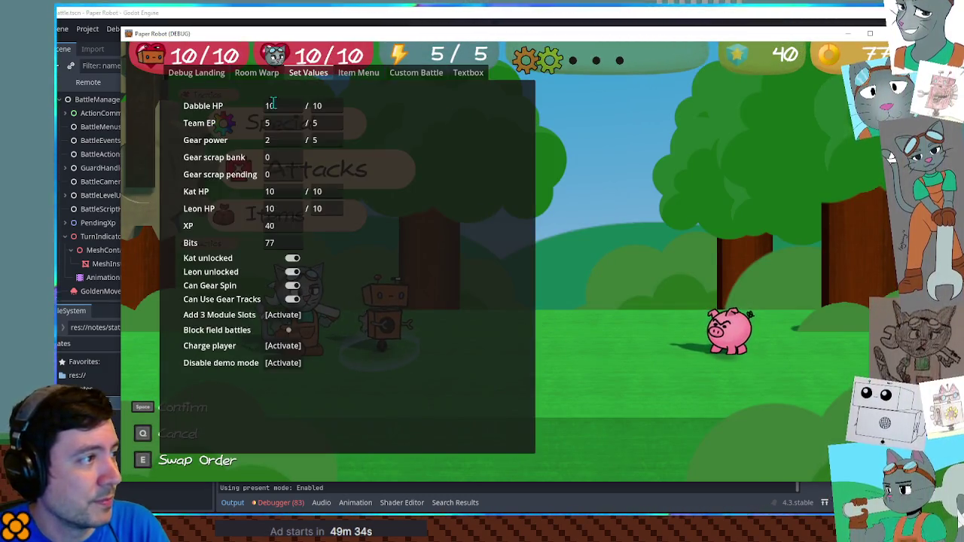
{"action": "type", "text": "4"}
{"action": "key", "text": "Return"}
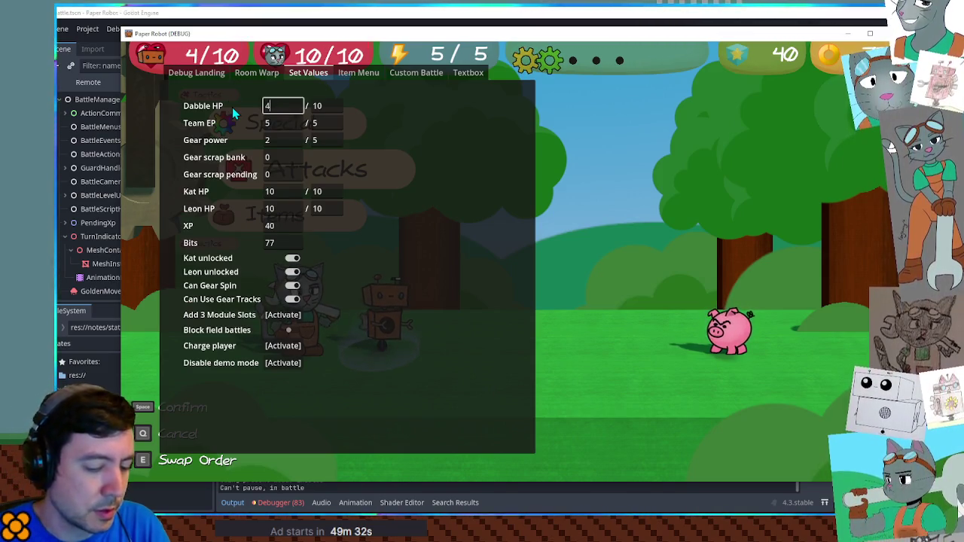
Step: Play a battle turn with the robot and the cat so the enemy acts
{"action": "key", "text": "Up"}
{"action": "key", "text": "space"}
{"action": "key", "text": "space"}
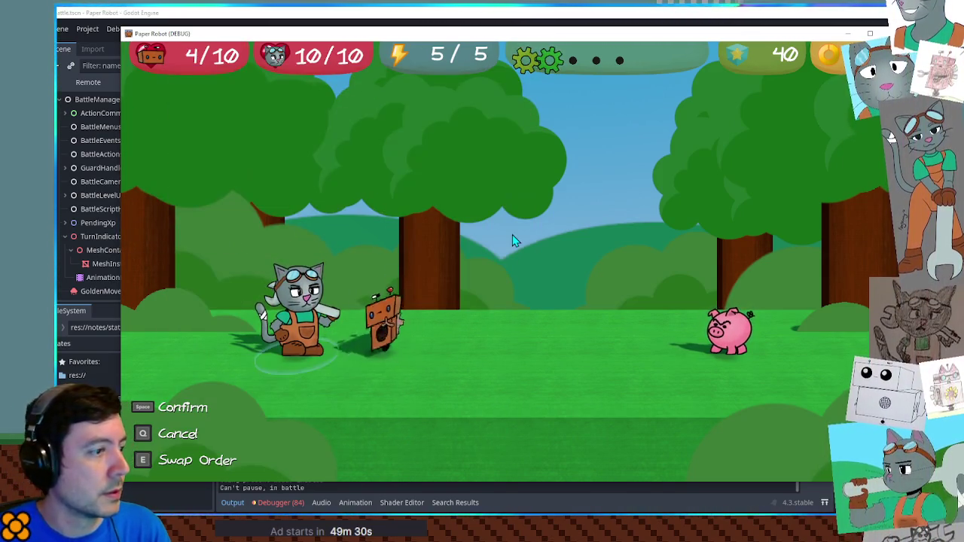
{"action": "key", "text": "Up"}
{"action": "key", "text": "space"}
{"action": "key", "text": "space"}
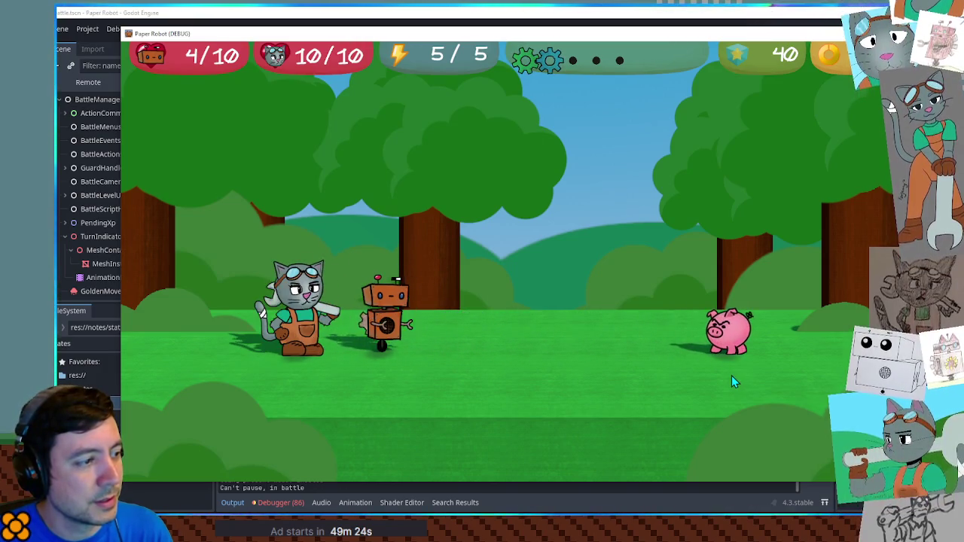
{"action": "key", "text": "F8"}
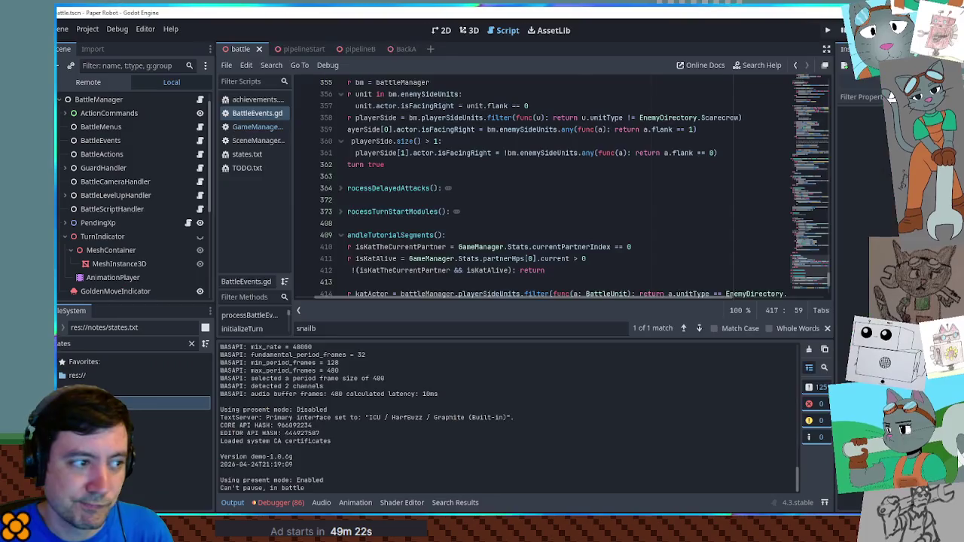
{"action": "scroll", "coordinate": [519, 246], "scroll_direction": "down", "scroll_amount": 3}
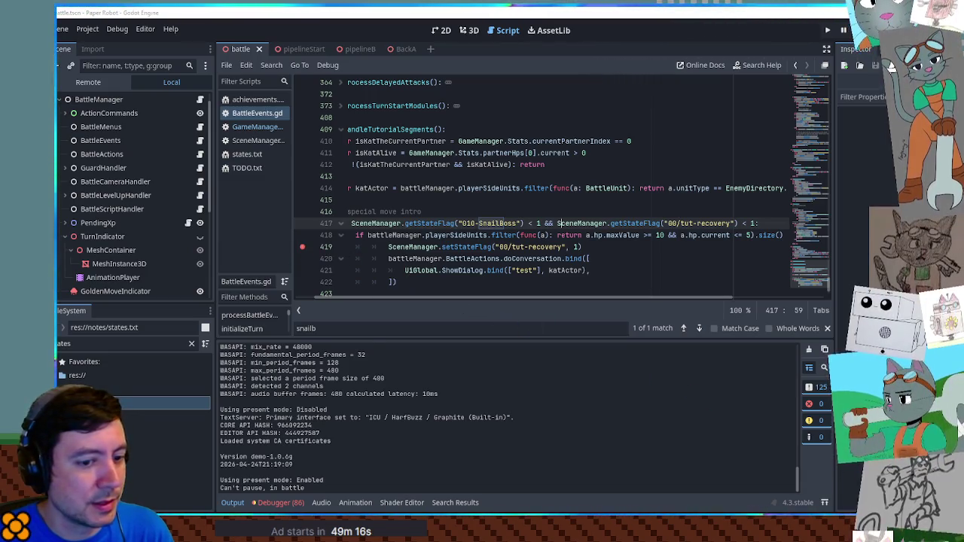
{"action": "left_click", "coordinate": [765, 352]}
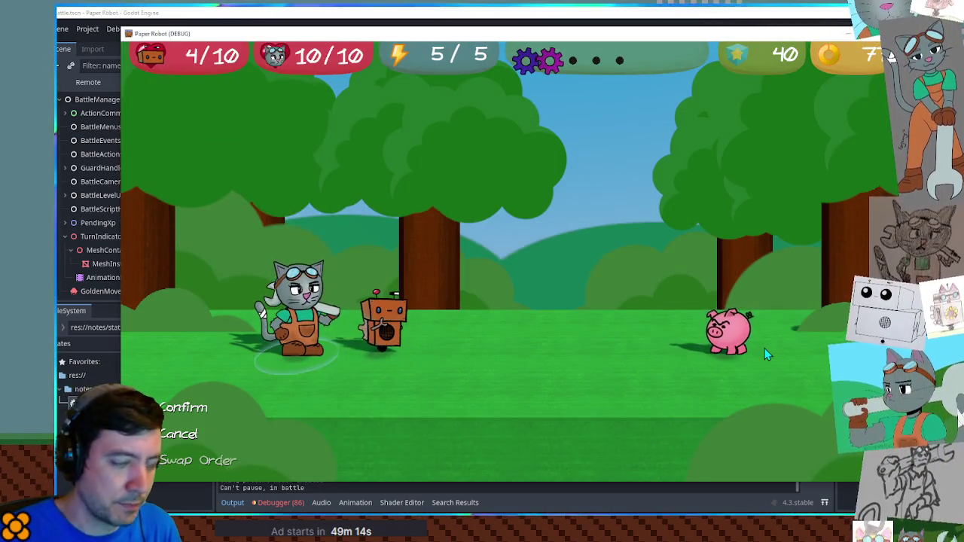
{"action": "key", "text": "Return"}
{"action": "key", "text": "Return"}
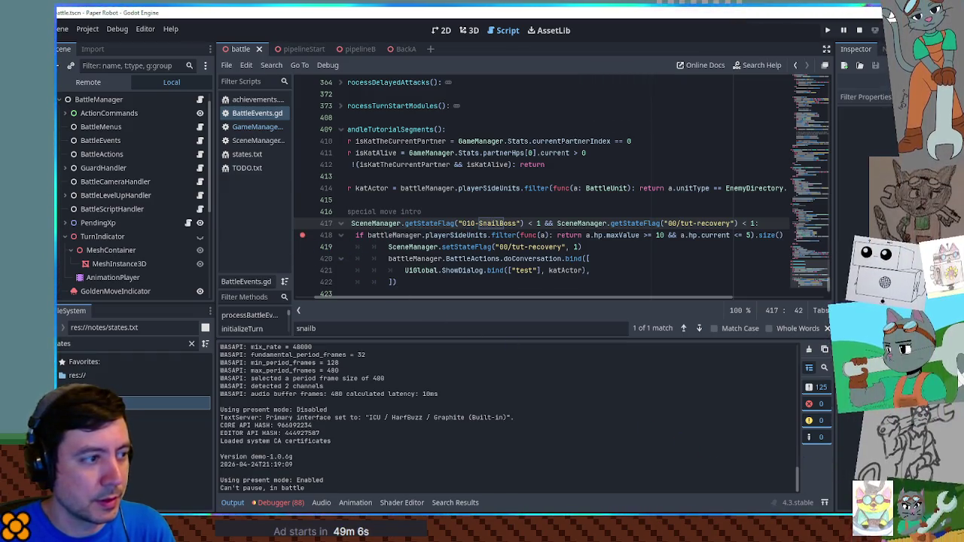
Step: Add a 'var tmp =' line holding the low-HP filter copied from line 419
{"action": "key", "text": "Return"}
{"action": "type", "text": "var tmp ="}
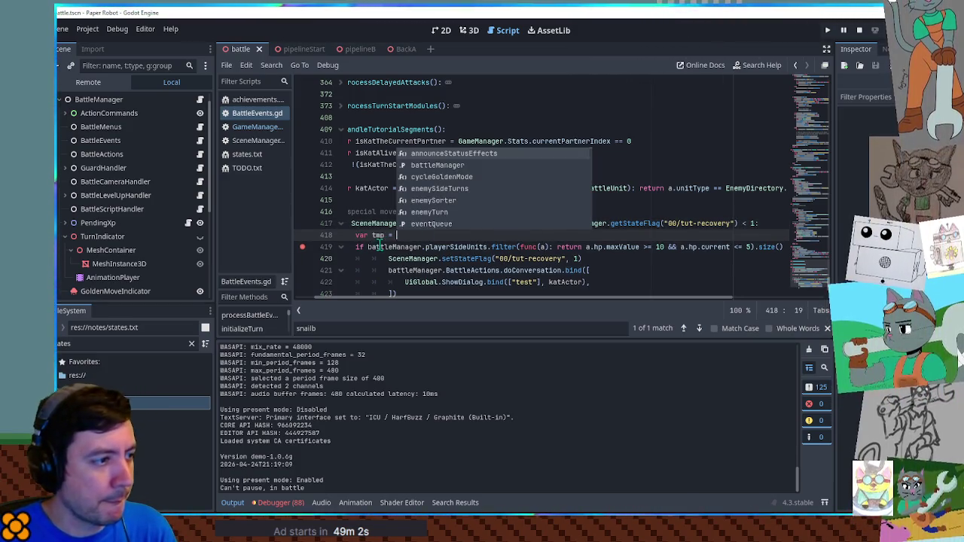
{"action": "key", "text": "Escape"}
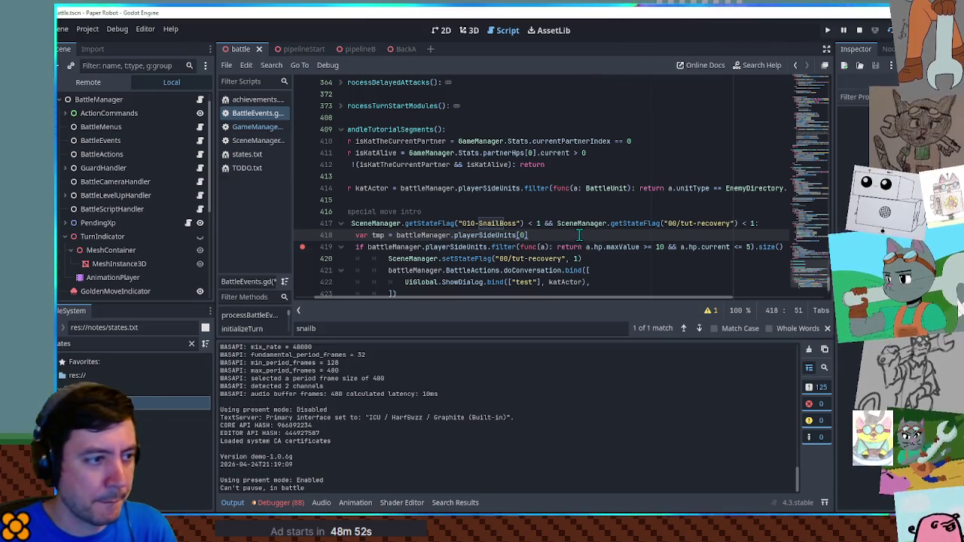
{"action": "left_click_drag", "start_coordinate": [367, 248], "coordinate": [750, 248]}
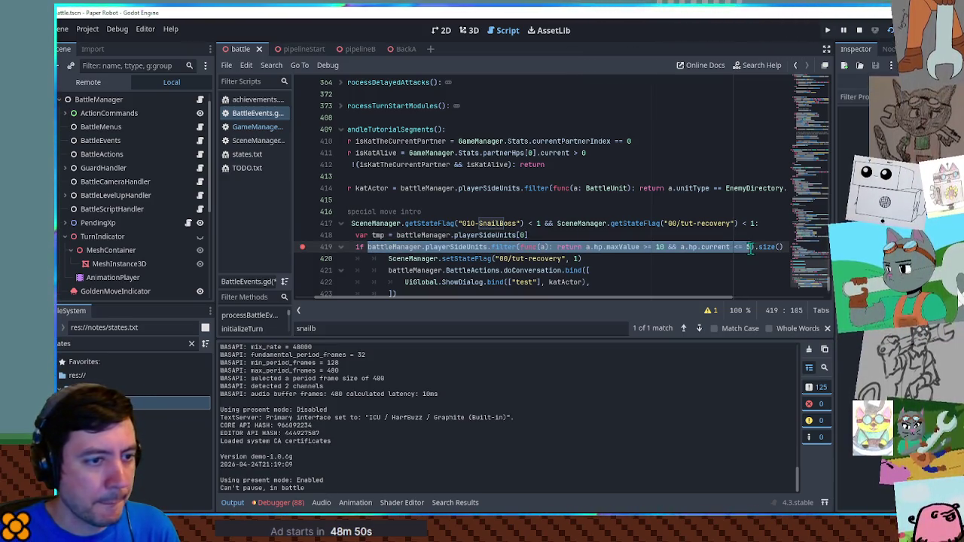
{"action": "key", "text": "ctrl+c"}
{"action": "left_click_drag", "start_coordinate": [397, 235], "coordinate": [529, 235]}
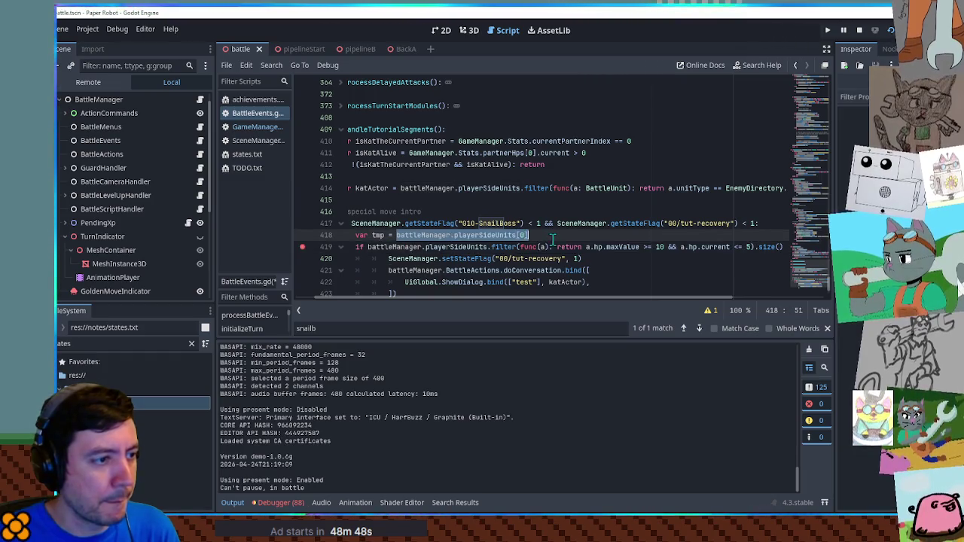
{"action": "key", "text": "ctrl+v"}
Step: Debug the battle past the tutorial check, keeping only a breakpoint on line 421
{"action": "key", "text": "F6"}
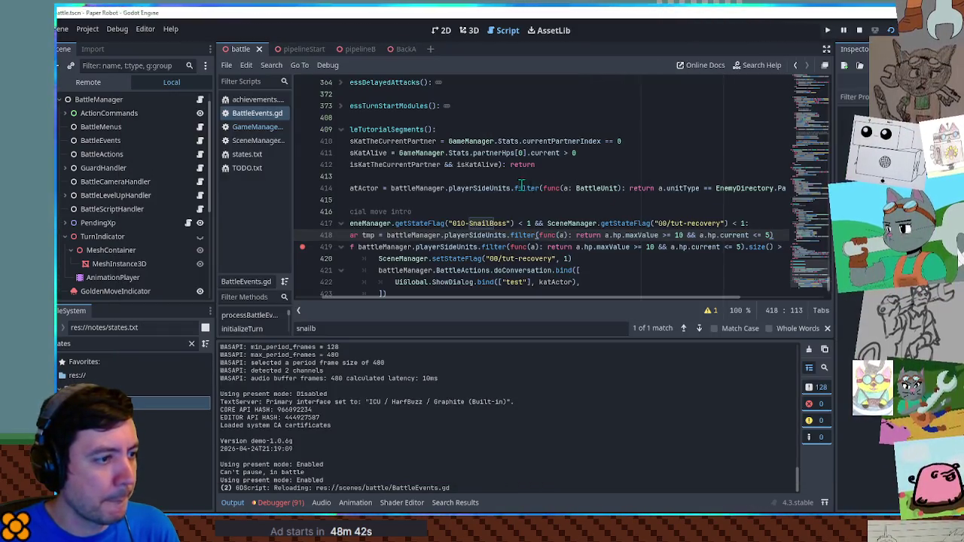
{"action": "left_click", "coordinate": [442, 189]}
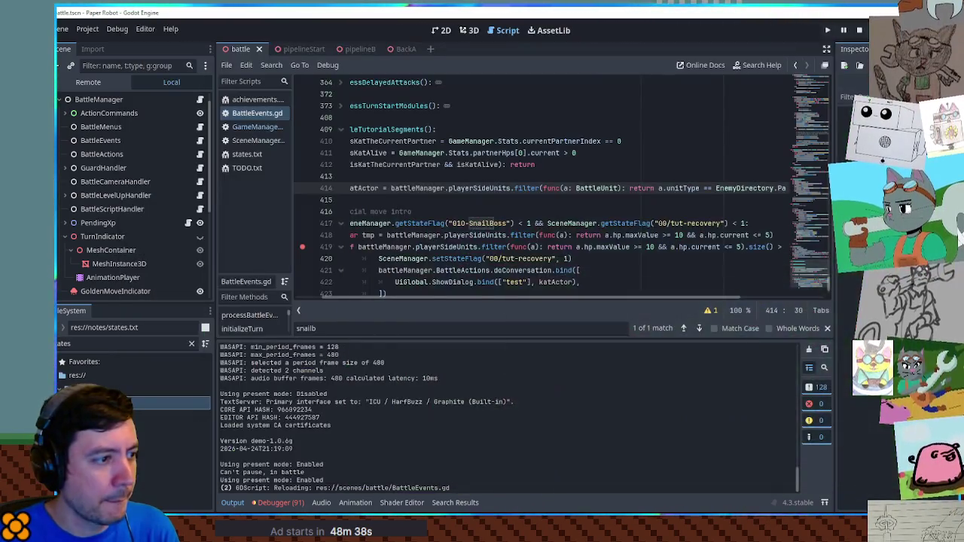
{"action": "left_click", "coordinate": [401, 247]}
{"action": "left_click", "coordinate": [353, 247]}
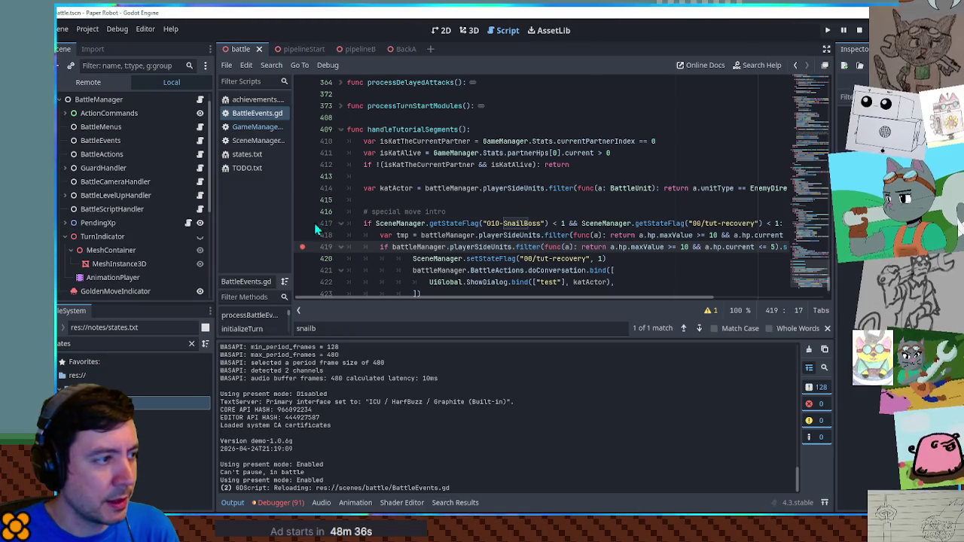
{"action": "key", "text": "alt+Tab"}
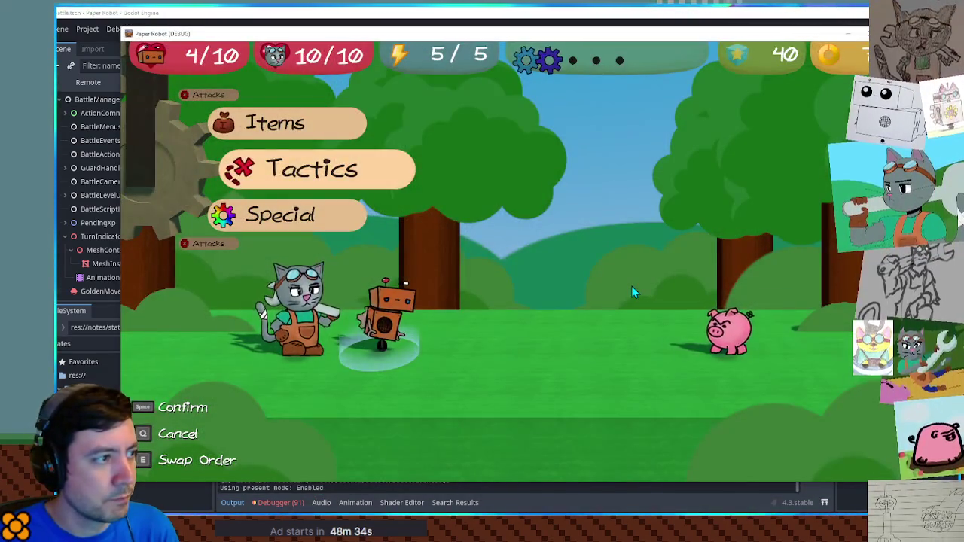
{"action": "key", "text": "space"}
{"action": "key", "text": "space"}
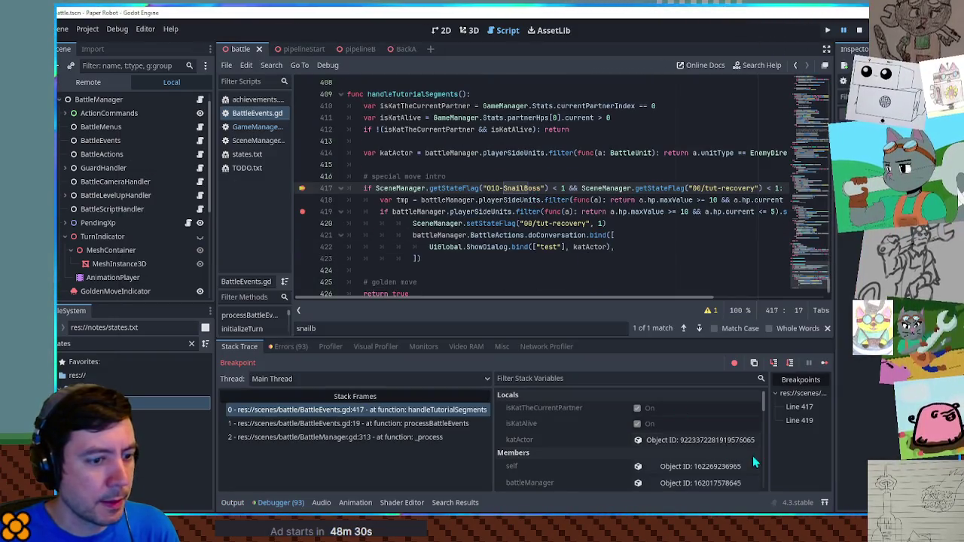
{"action": "left_click", "coordinate": [790, 364]}
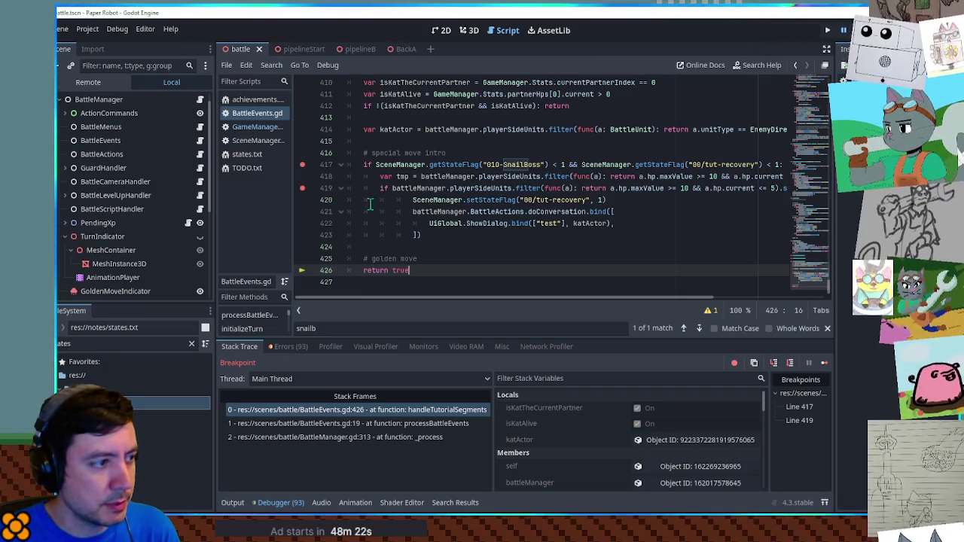
{"action": "left_click", "coordinate": [303, 211]}
{"action": "left_click", "coordinate": [302, 187]}
{"action": "left_click", "coordinate": [302, 164]}
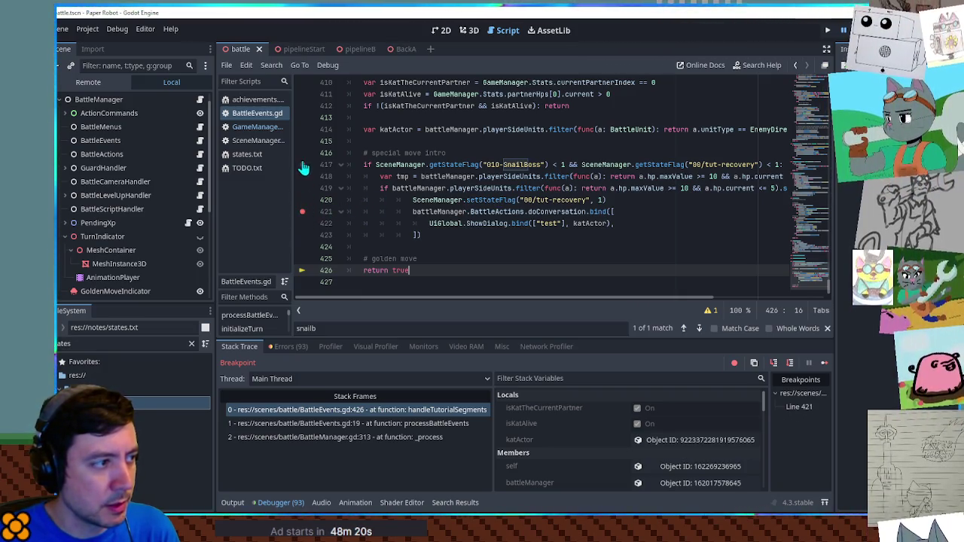
Step: Relaunch, set Dabble's HP to 4 in Set Values, and play until line 421's breakpoint hits
{"action": "key", "text": "F8"}
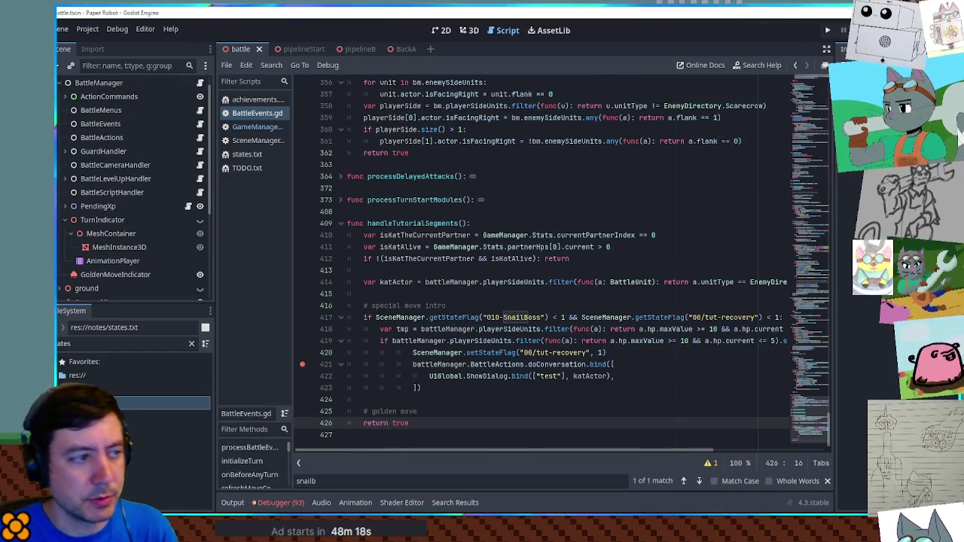
{"action": "key", "text": "F5"}
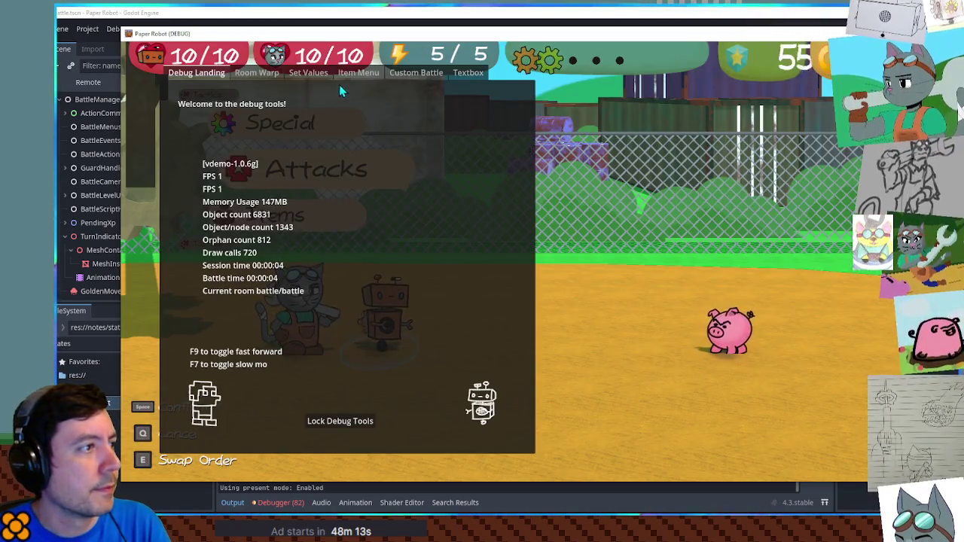
{"action": "left_click", "coordinate": [305, 73]}
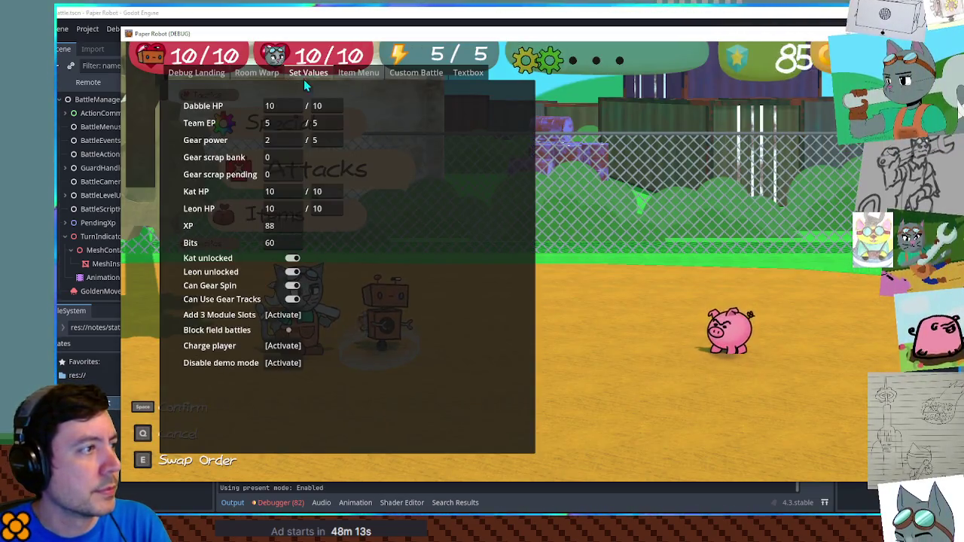
{"action": "double_click", "coordinate": [279, 108]}
{"action": "type", "text": "4"}
{"action": "key", "text": "Return"}
{"action": "key", "text": "Escape"}
{"action": "key", "text": "Up"}
{"action": "key", "text": "Up"}
{"action": "key", "text": "space"}
{"action": "key", "text": "space"}
{"action": "key", "text": "space"}
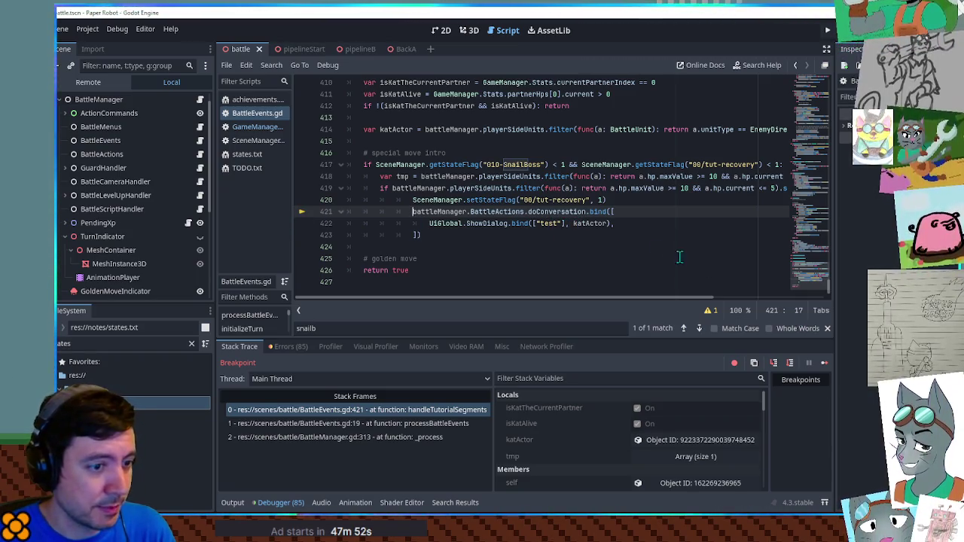
{"action": "key", "text": "F12"}
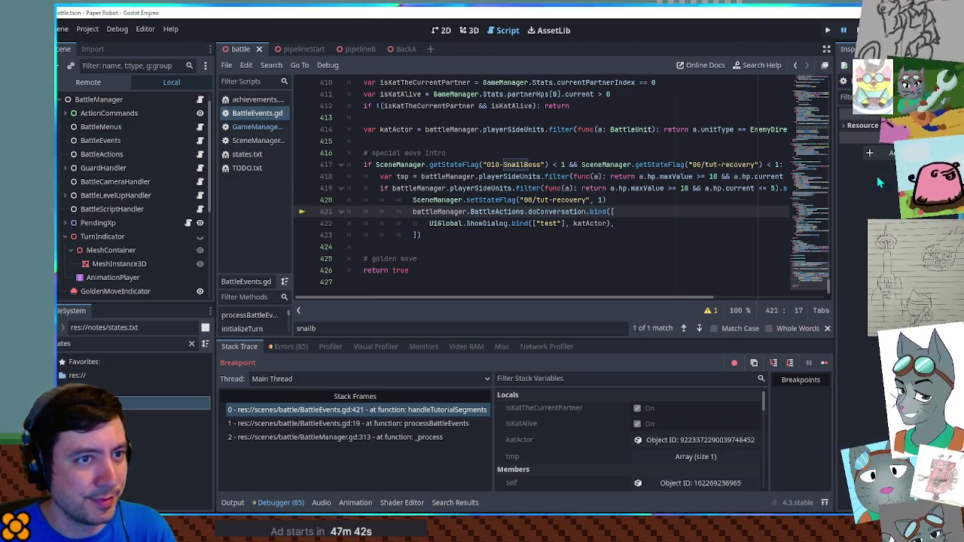
{"action": "key", "text": "F12"}
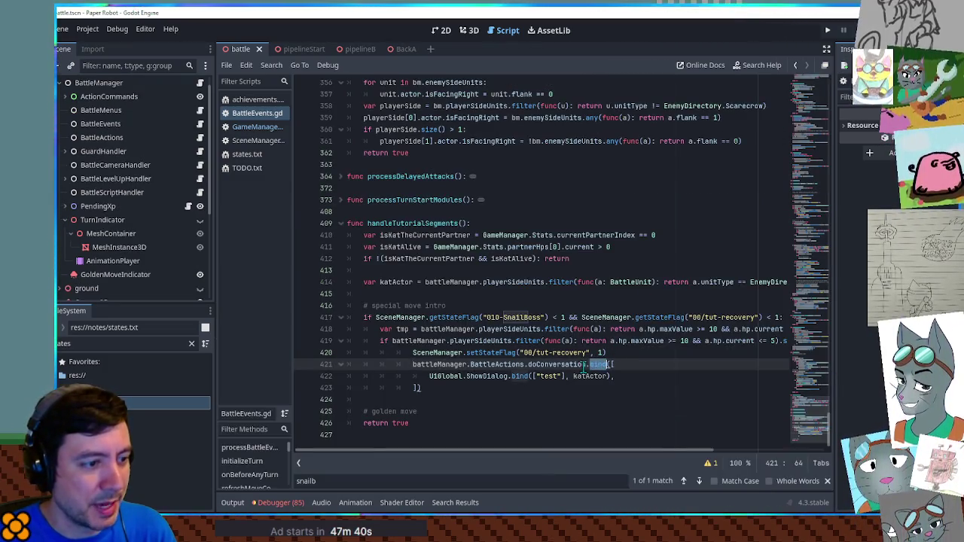
{"action": "left_click_drag", "start_coordinate": [806, 410], "coordinate": [806, 168]}
{"action": "left_click", "coordinate": [755, 188]}
{"action": "key", "text": "ctrl+f"}
{"action": "type", "text": "doconv"}
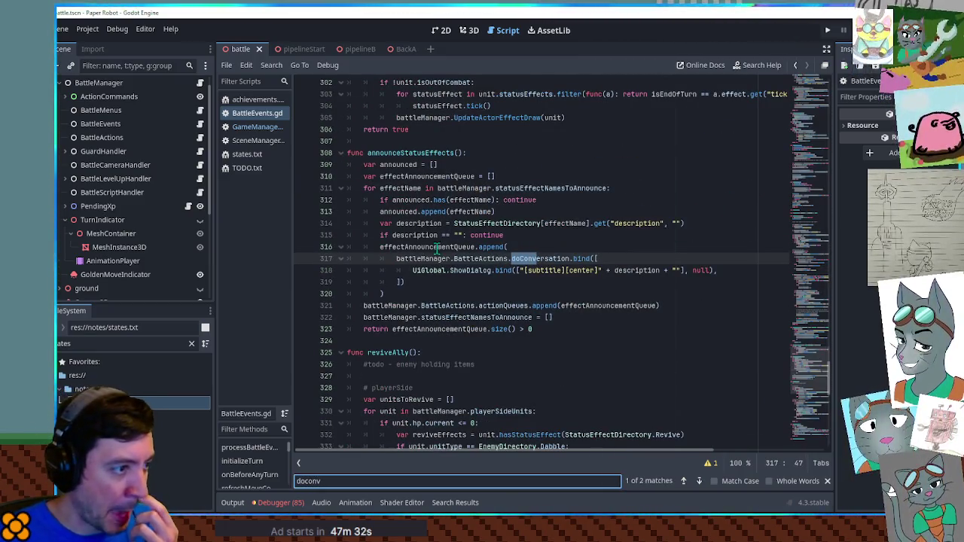
{"action": "left_click", "coordinate": [821, 376]}
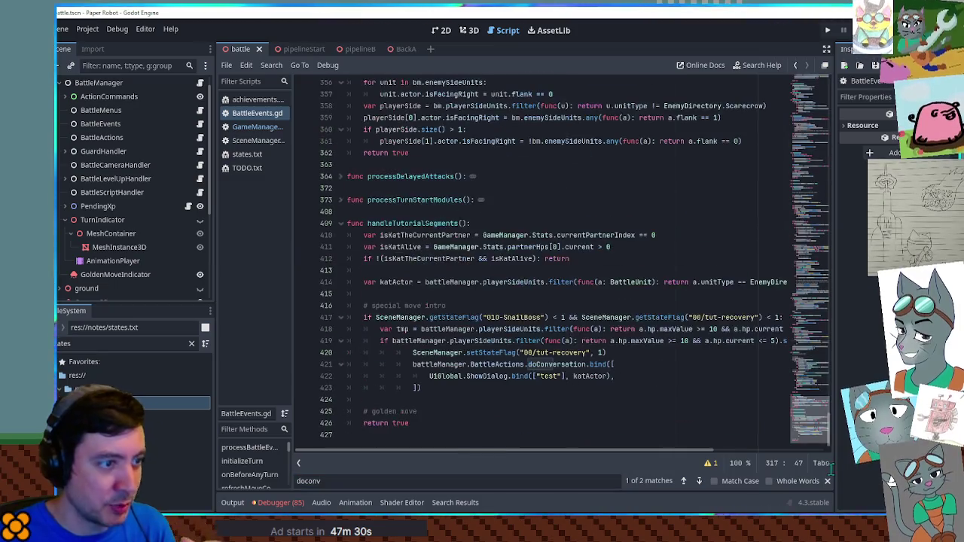
{"action": "mouse_move", "coordinate": [814, 264]}
{"action": "left_mouse_down"}
{"action": "mouse_move", "coordinate": [833, 128]}
{"action": "mouse_move", "coordinate": [816, 394]}
{"action": "left_mouse_up"}
{"action": "left_click", "coordinate": [682, 485]}
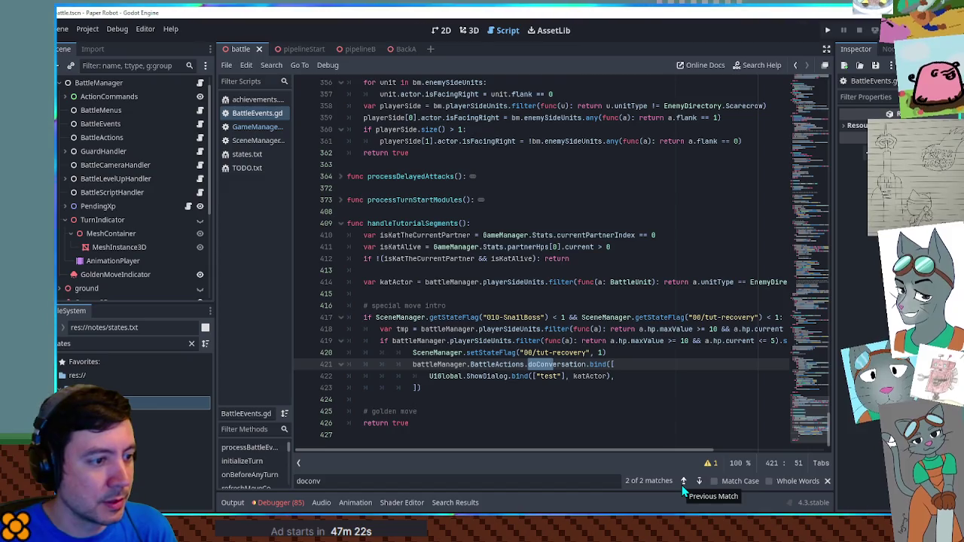
{"action": "left_click", "coordinate": [682, 486]}
{"action": "double_click", "coordinate": [422, 247]}
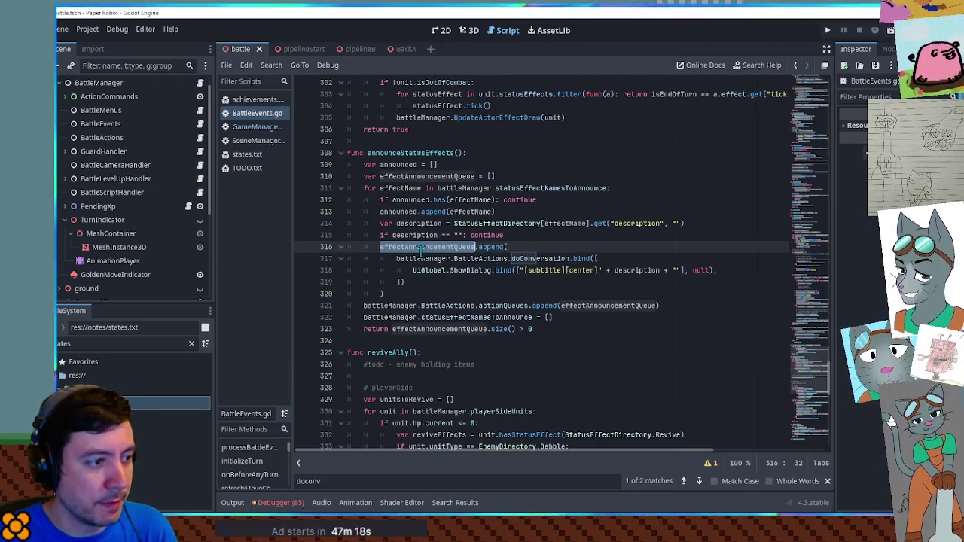
{"action": "left_click_drag", "start_coordinate": [681, 306], "coordinate": [684, 295]}
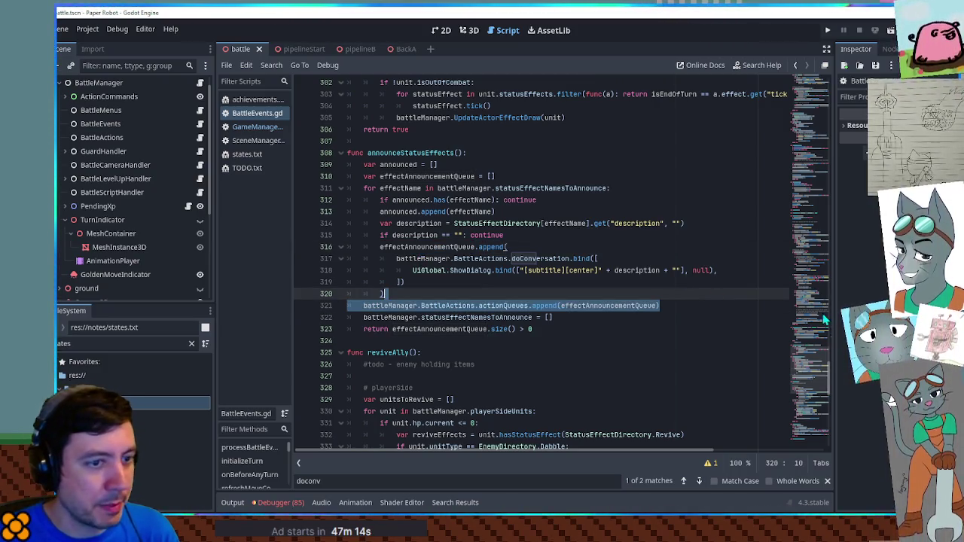
{"action": "scroll", "coordinate": [713, 418], "scroll_direction": "down", "scroll_amount": 15}
{"action": "left_click", "coordinate": [615, 352]}
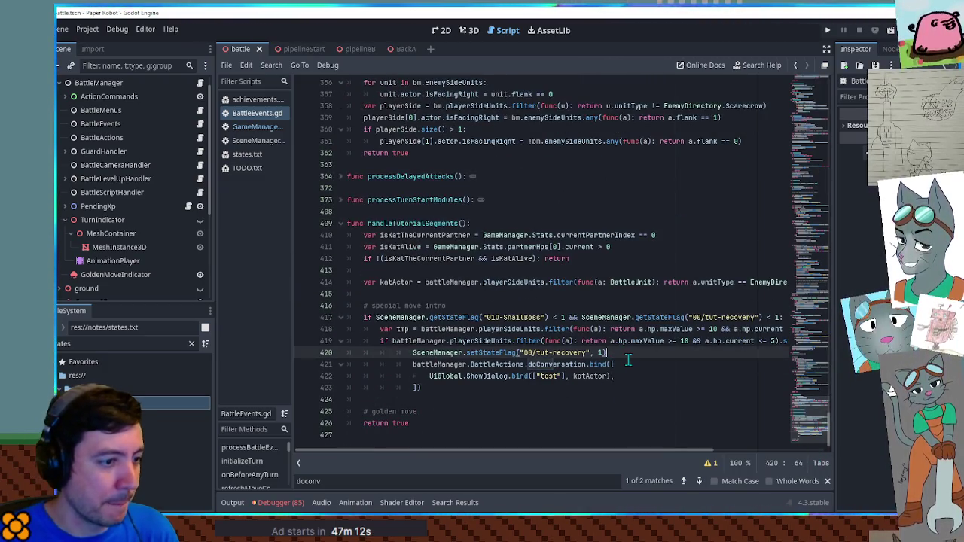
Step: Paste the actionQueues.append line after line 420, indent it, and remove the extra blank line
{"action": "key", "text": "Return"}
{"action": "key", "text": "ctrl+v"}
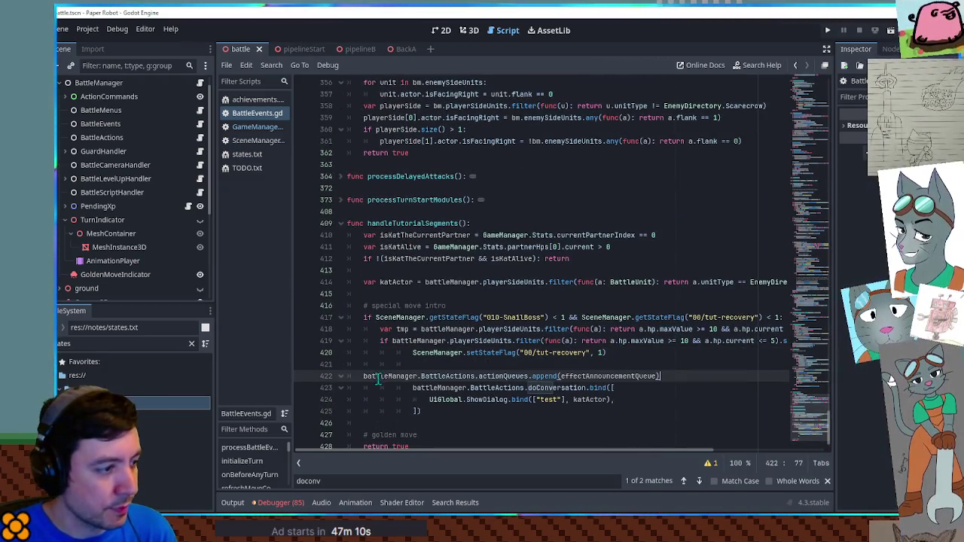
{"action": "key", "text": "Home"}
{"action": "key", "text": "Tab"}
{"action": "key", "text": "Tab"}
{"action": "key", "text": "Tab"}
{"action": "left_click", "coordinate": [459, 365]}
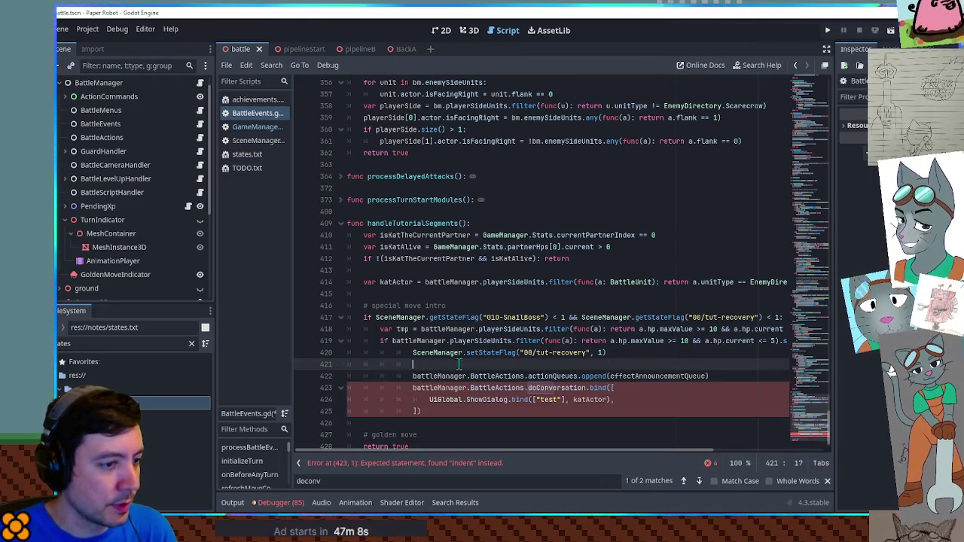
{"action": "key", "text": "ctrl+shift+k"}
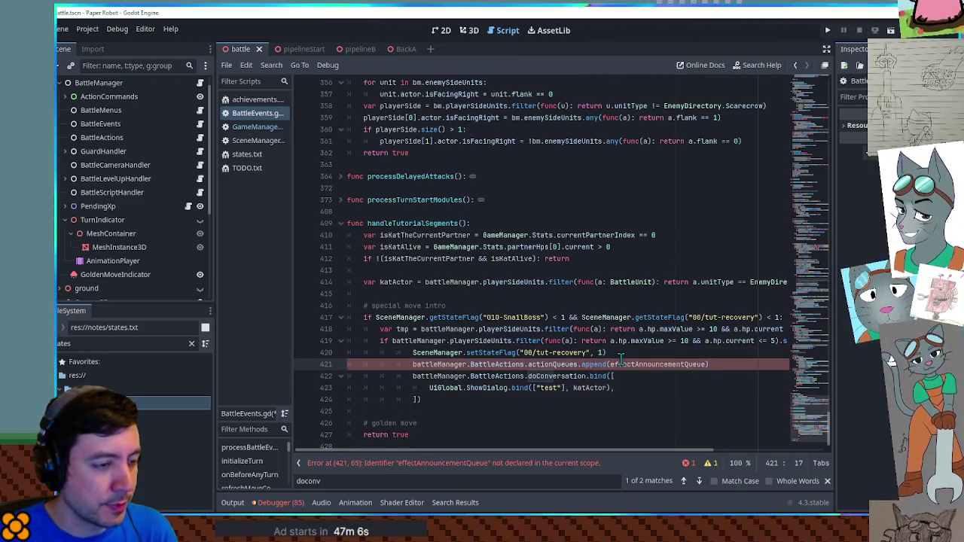
Step: Replace the append argument with a list closed by ']))', indent the doConversation block, and launch
{"action": "double_click", "coordinate": [627, 363]}
{"action": "key", "text": "BackSpace"}
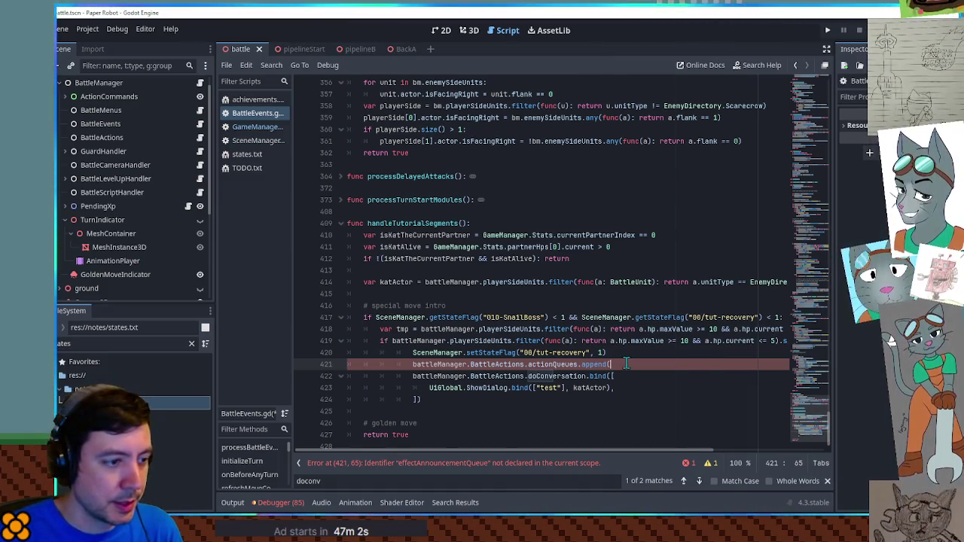
{"action": "type", "text": "["}
{"action": "key", "text": "Down"}
{"action": "key", "text": "Down"}
{"action": "key", "text": "Down"}
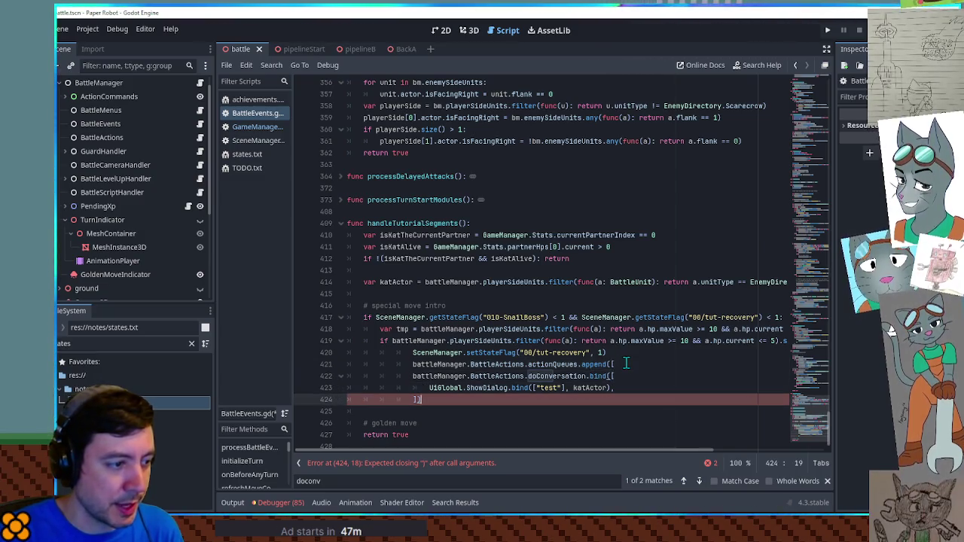
{"action": "key", "text": "Return"}
{"action": "type", "text": "]"}
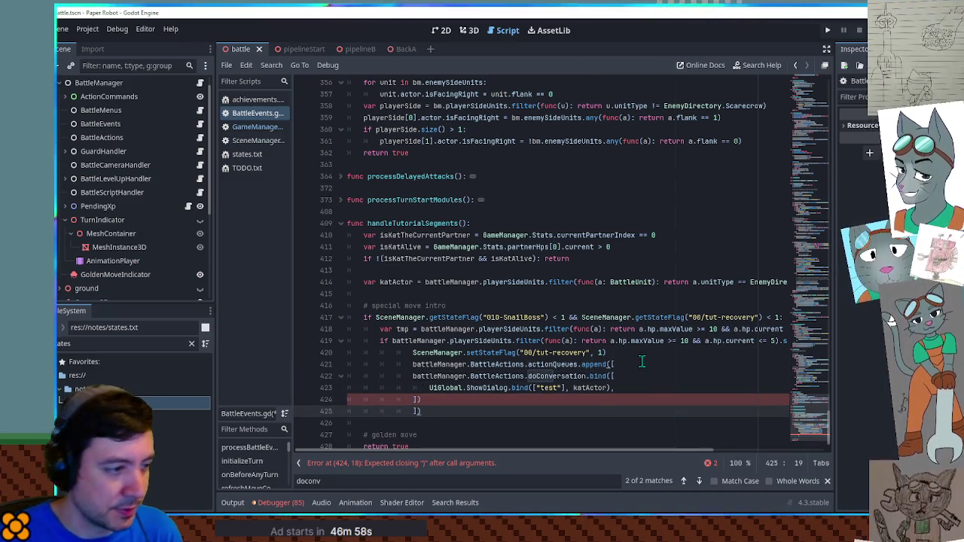
{"action": "type", "text": ")"}
{"action": "left_click", "coordinate": [413, 376]}
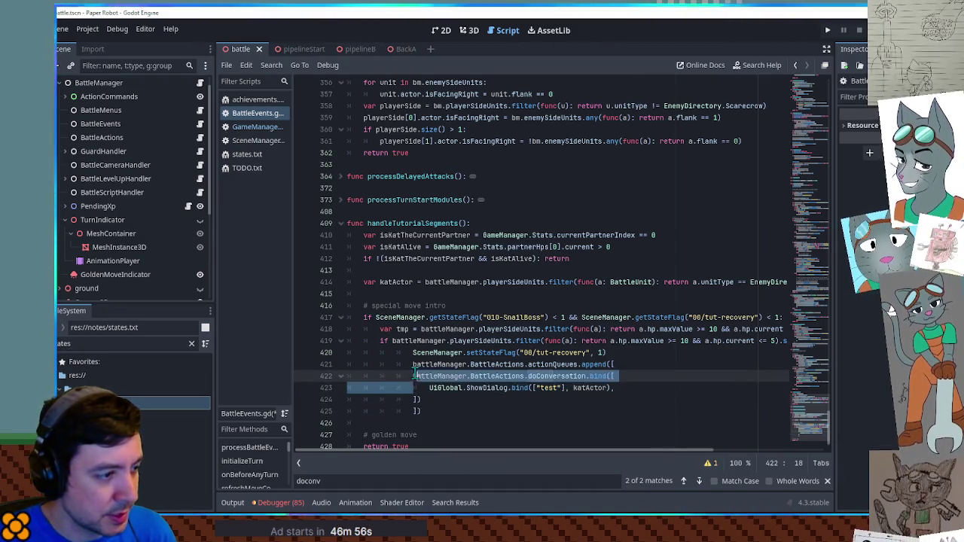
{"action": "left_click_drag", "start_coordinate": [413, 376], "coordinate": [437, 400]}
{"action": "key", "text": "Tab"}
{"action": "left_click", "coordinate": [527, 410]}
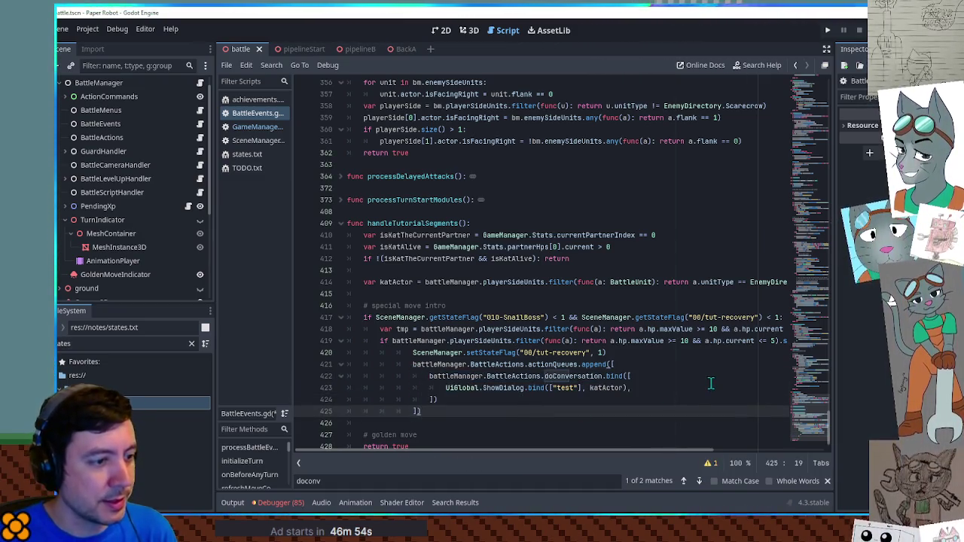
{"action": "key", "text": "F5"}
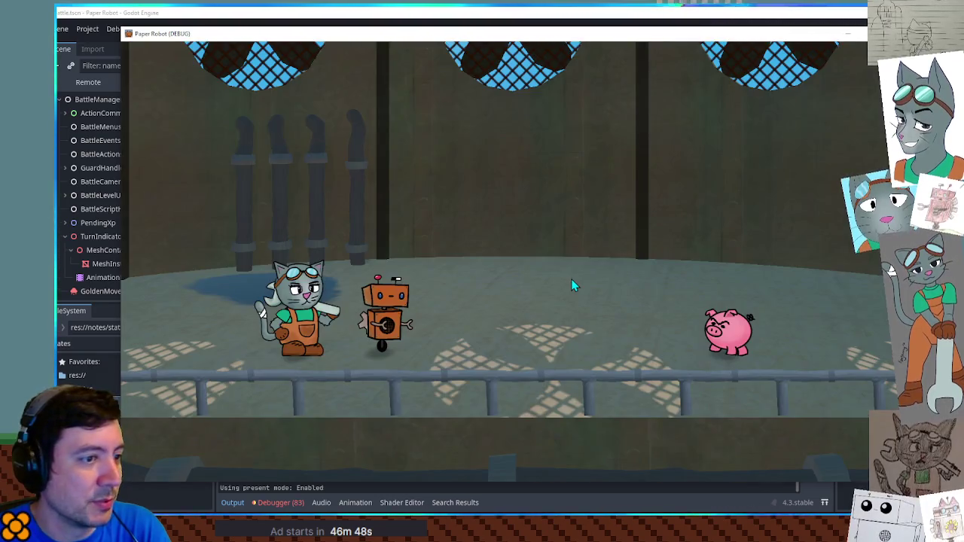
Step: Set Dabble's HP to 4 in the debug tools' Set Values page
{"action": "key", "text": "F1"}
{"action": "left_click", "coordinate": [416, 72]}
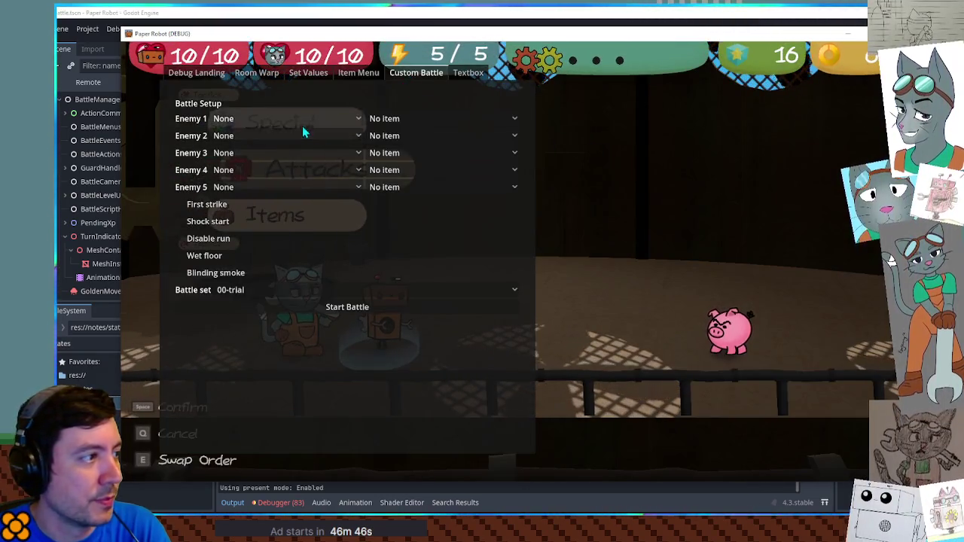
{"action": "left_click", "coordinate": [308, 72]}
{"action": "double_click", "coordinate": [280, 105]}
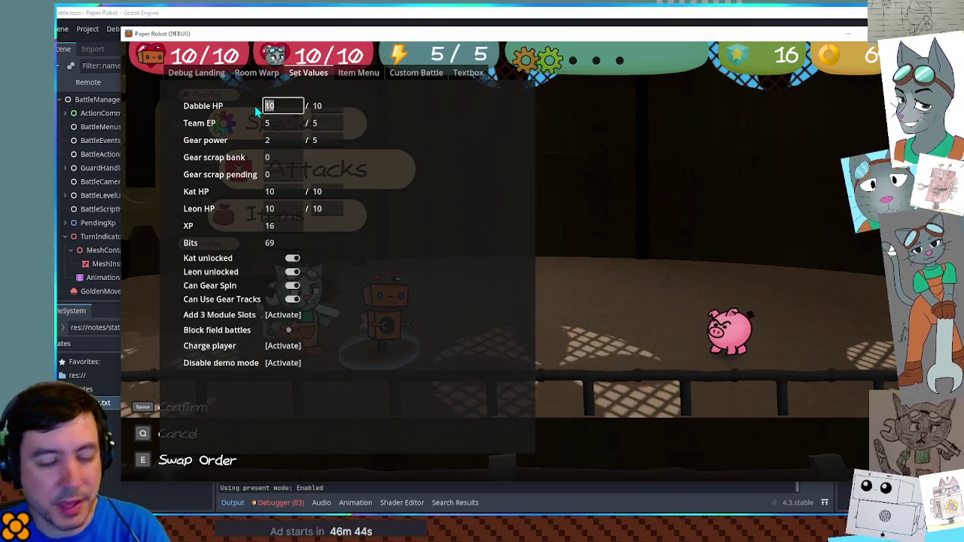
{"action": "type", "text": "4"}
{"action": "key", "text": "F1"}
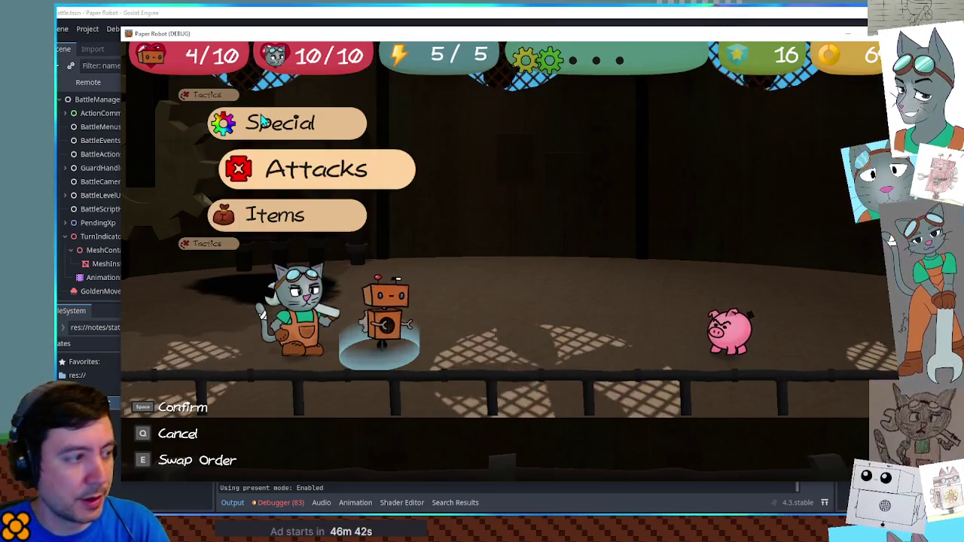
Step: Pick Tactics actions for the robot and the cat to end the turn
{"action": "key", "text": "Up"}
{"action": "key", "text": "e"}
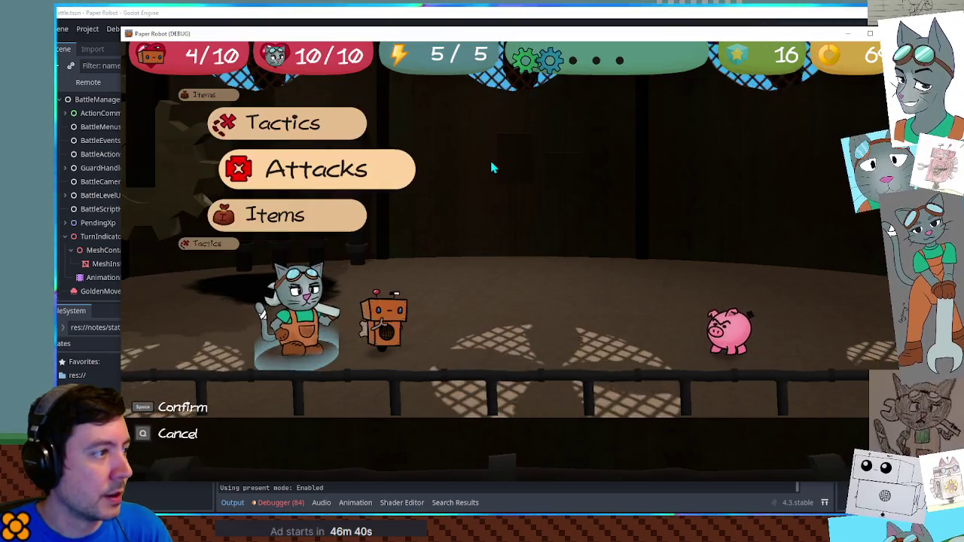
{"action": "key", "text": "Up"}
{"action": "key", "text": "space"}
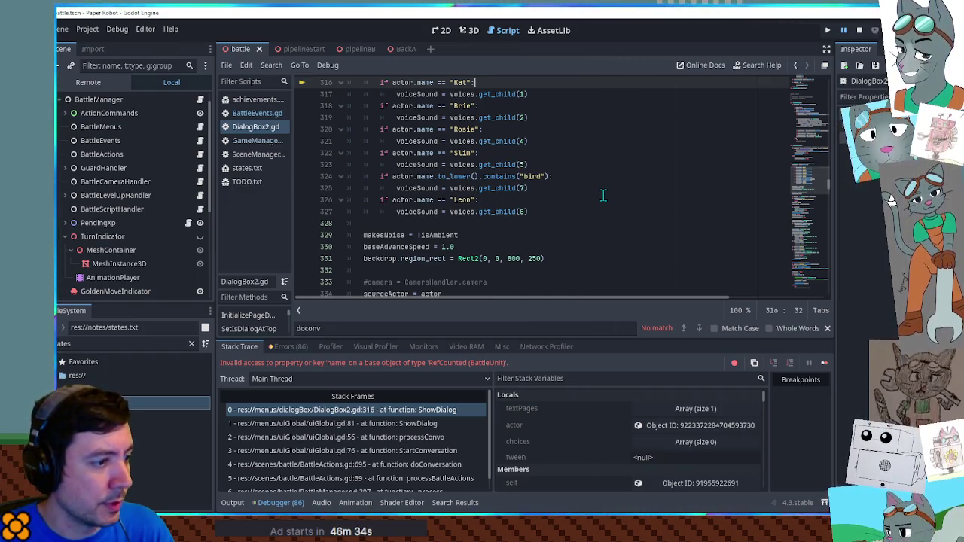
Step: Stop the game, close DialogBox2.gd, append '.actor' to katActor on line 414, and relaunch
{"action": "left_click", "coordinate": [859, 32]}
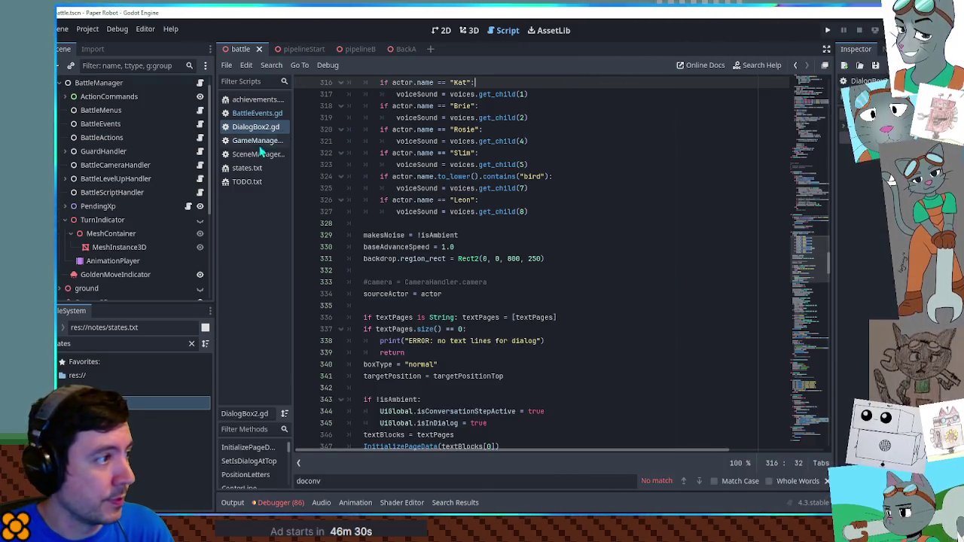
{"action": "middle_click", "coordinate": [251, 125]}
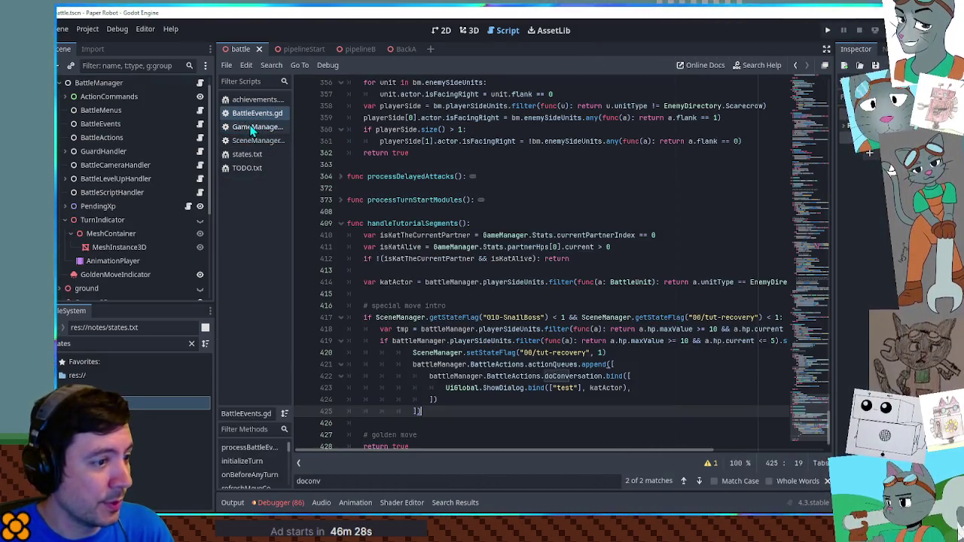
{"action": "scroll", "coordinate": [607, 317], "scroll_direction": "down", "scroll_amount": 1}
{"action": "double_click", "coordinate": [607, 365]}
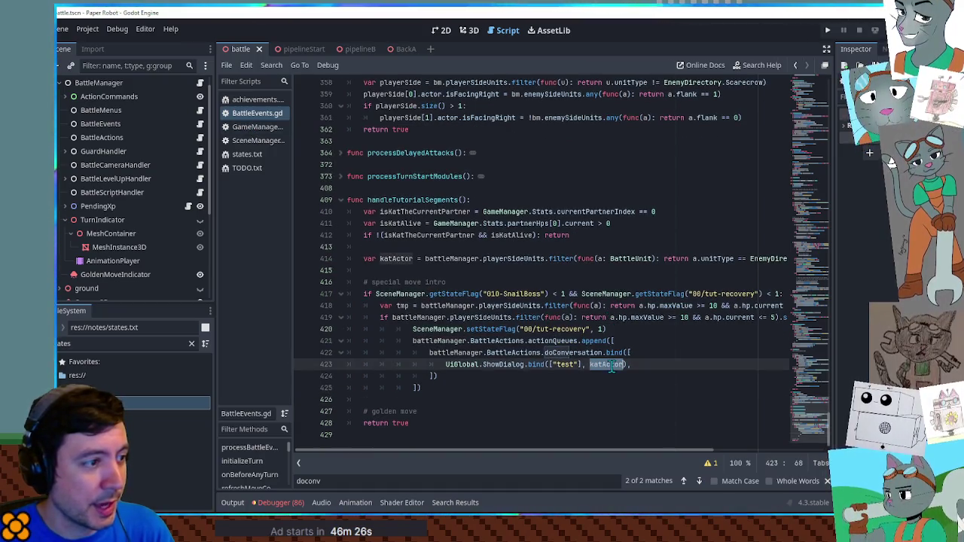
{"action": "left_click", "coordinate": [635, 258]}
{"action": "key", "text": "End"}
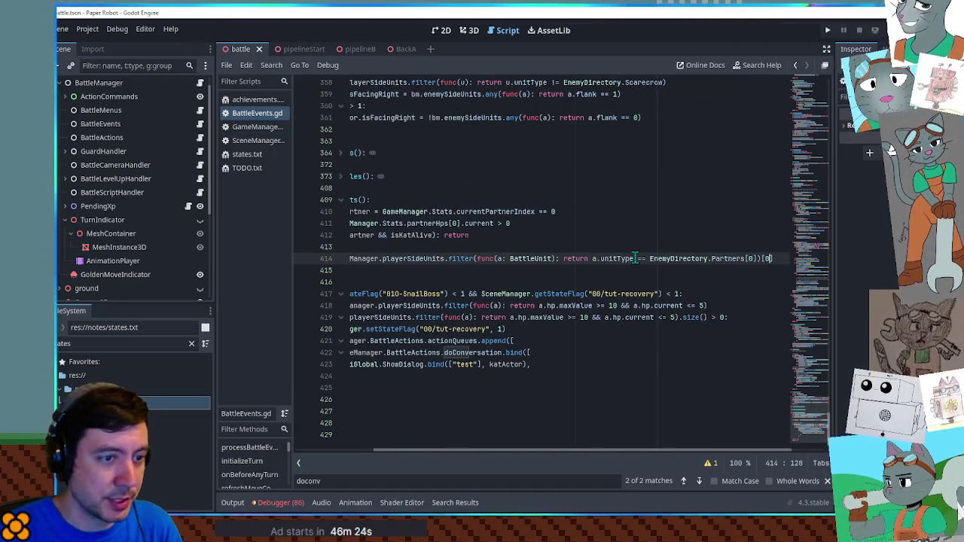
{"action": "type", "text": ".actor"}
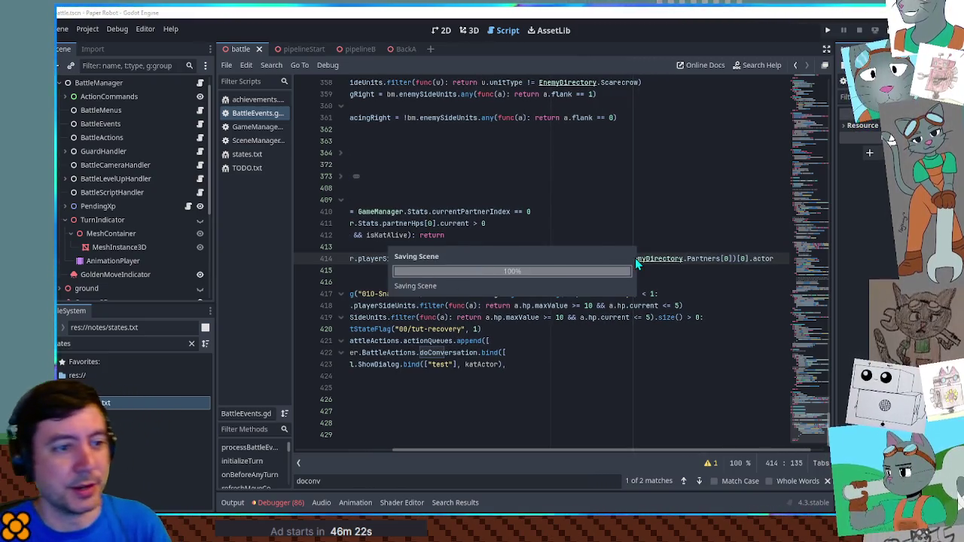
{"action": "key", "text": "F5"}
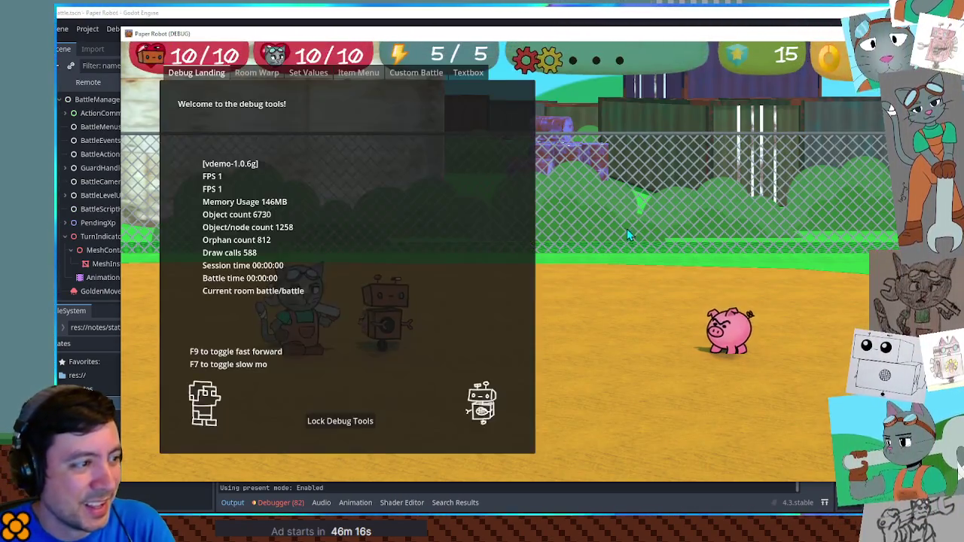
Step: Apply Dabble's HP of 4 on the Set Values page and return to battle
{"action": "left_click", "coordinate": [309, 73]}
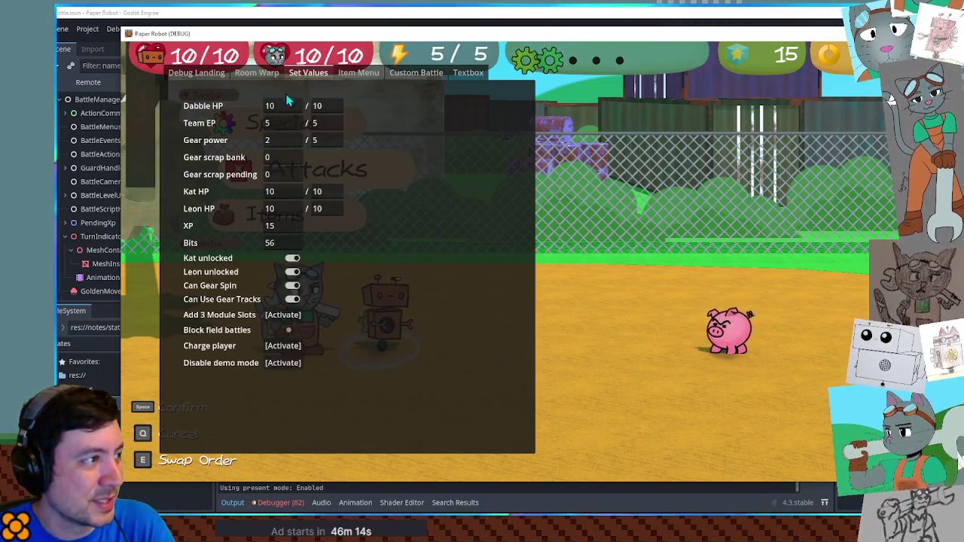
{"action": "key", "text": "Return"}
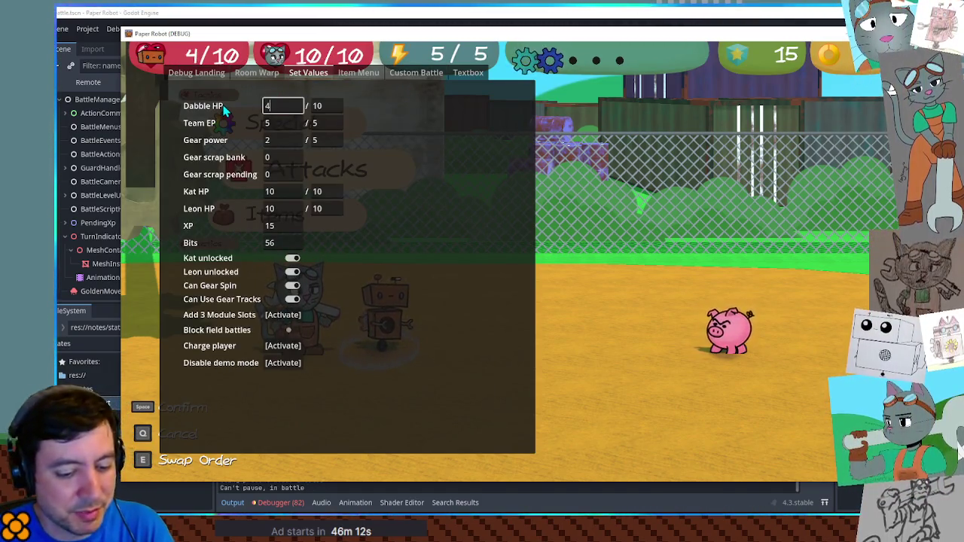
{"action": "key", "text": "Escape"}
Step: Defend with the robot and the cat, dismiss the 'test' speech bubble, and open TODO.txt
{"action": "key", "text": "Up"}
{"action": "key", "text": "Up"}
{"action": "key", "text": "space"}
{"action": "key", "text": "space"}
{"action": "key", "text": "Up"}
{"action": "key", "text": "space"}
{"action": "key", "text": "Down"}
{"action": "key", "text": "space"}
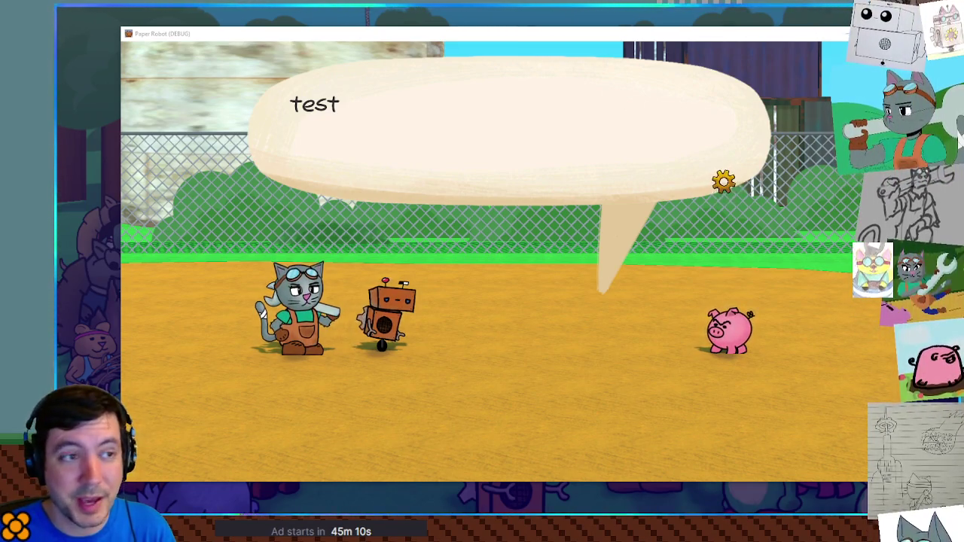
{"action": "left_click", "coordinate": [705, 218]}
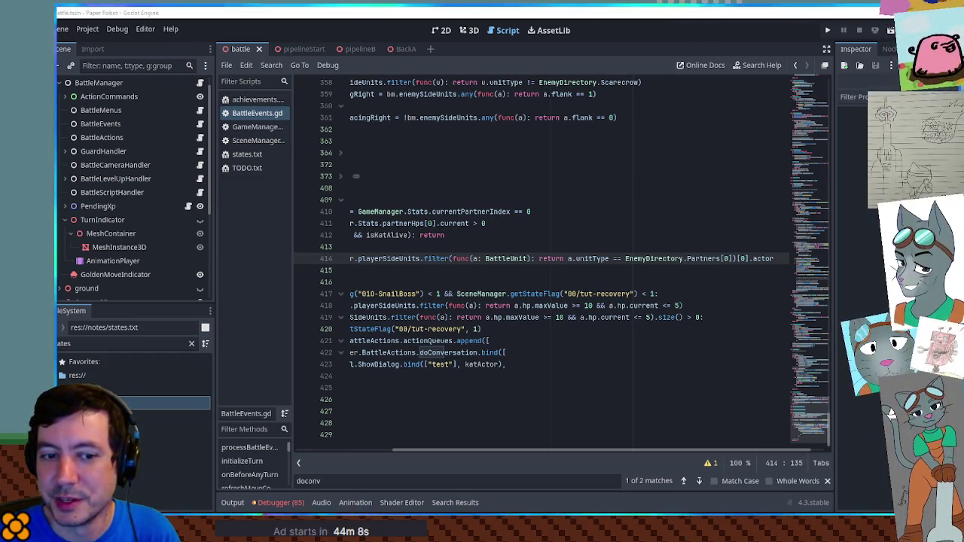
{"action": "left_click", "coordinate": [254, 170]}
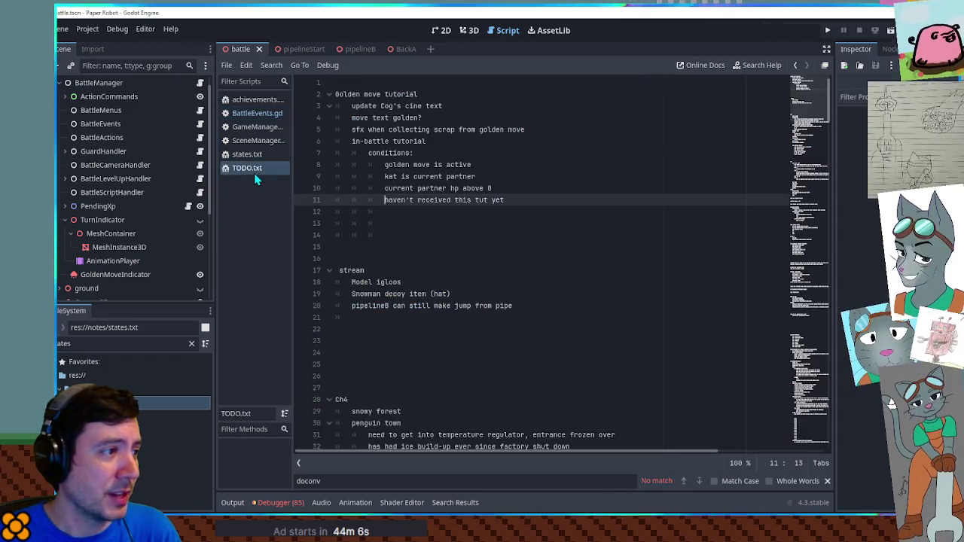